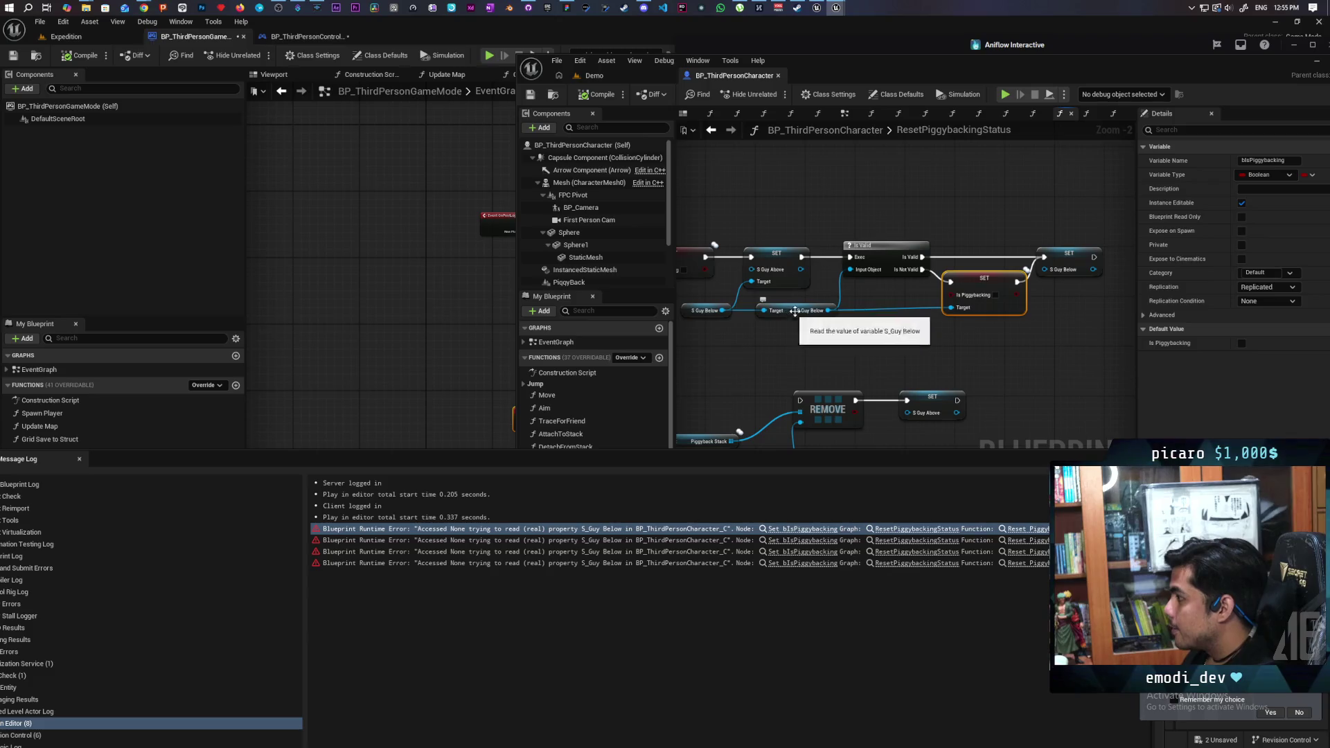
# Step: Connect S Guy Below as the SET Is Piggybacking target, then compile and save the blueprint
pyautogui.moveTo(796, 310); pyautogui.dragTo(797, 342)
pyautogui.moveTo(722, 311); pyautogui.dragTo(970, 311)
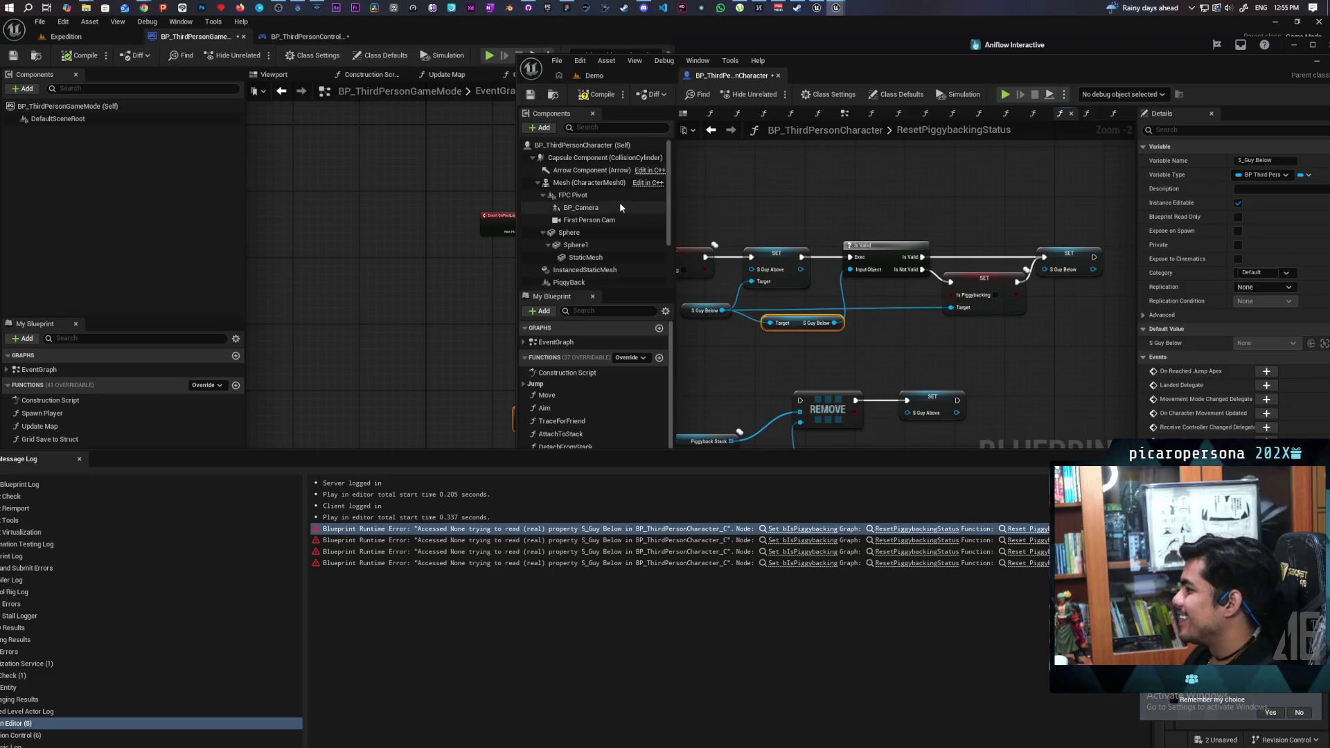
pyautogui.hotkey('ctrl', 's')
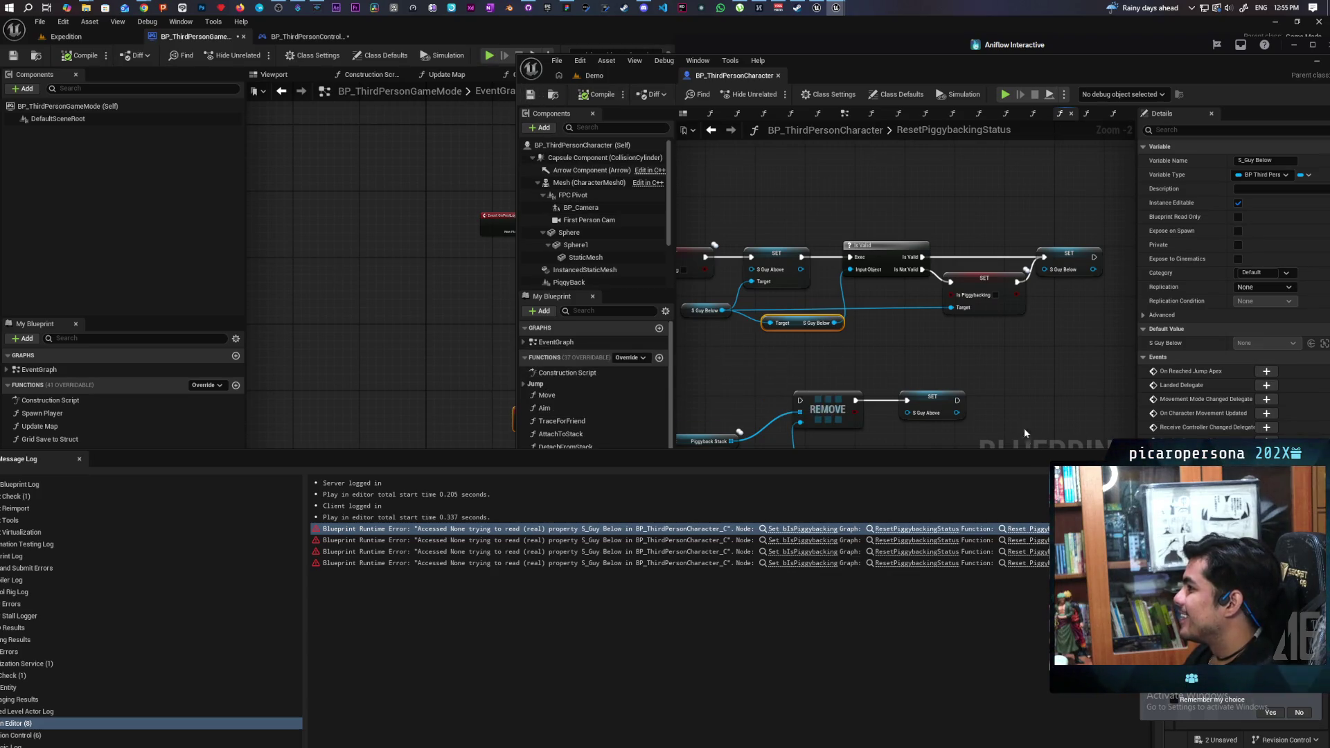
pyautogui.click(702, 201)
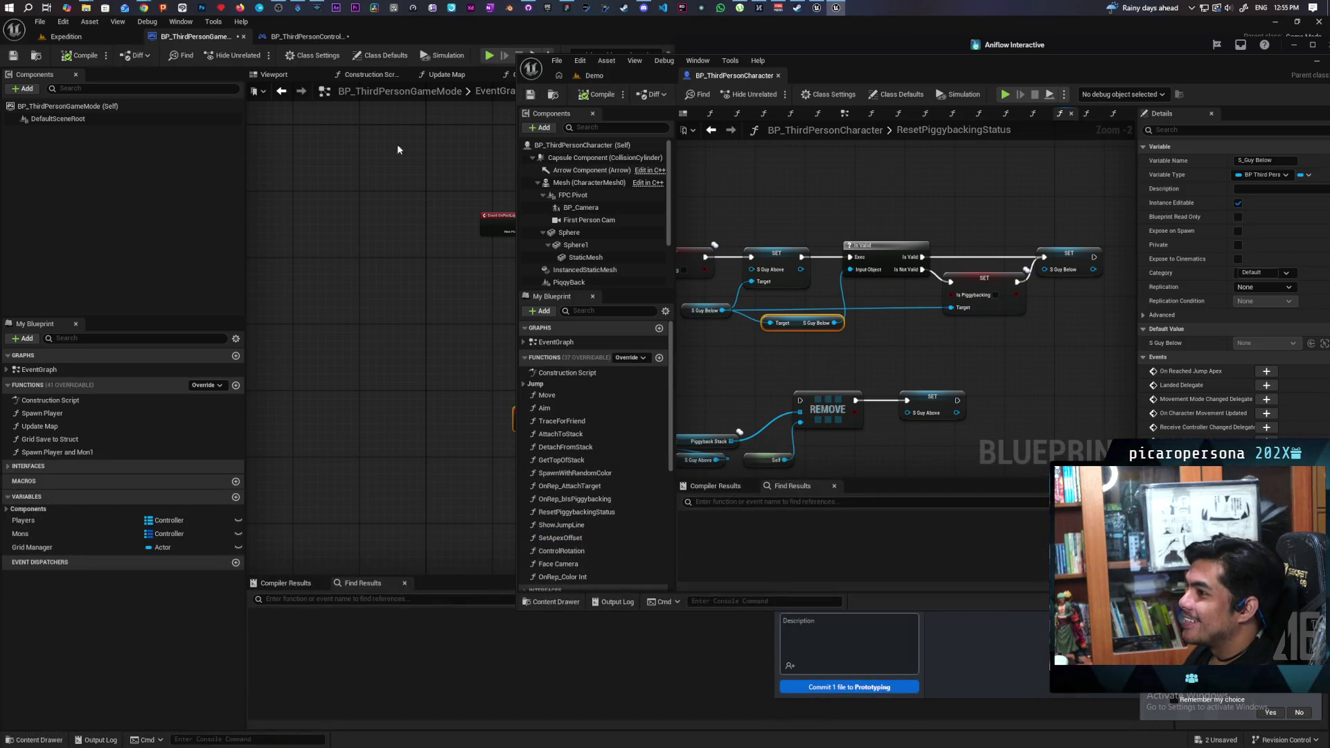
# Step: Check the S Guy Below getter, then launch a multiplayer play-in-editor test in the Demo level
pyautogui.moveTo(815, 348); pyautogui.dragTo(803, 331)
pyautogui.click(880, 313)
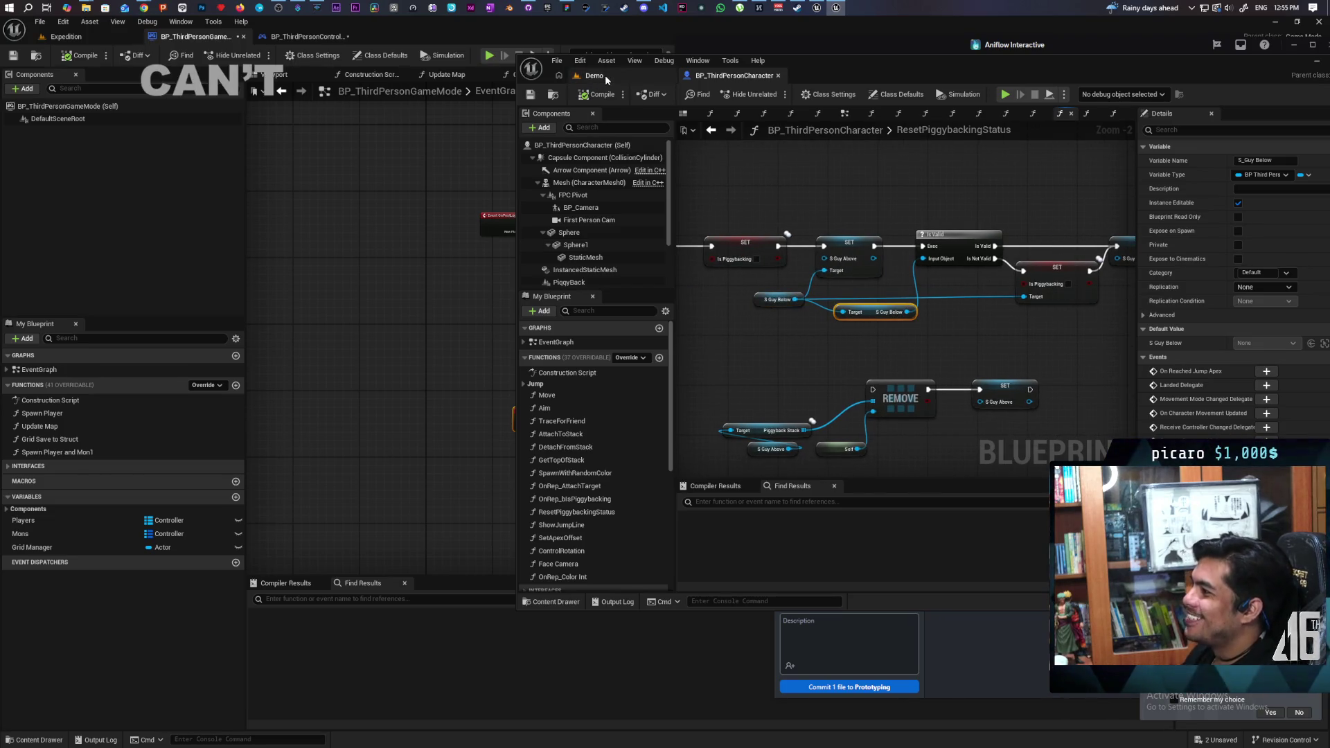
pyautogui.click(605, 75)
pyautogui.click(774, 94)
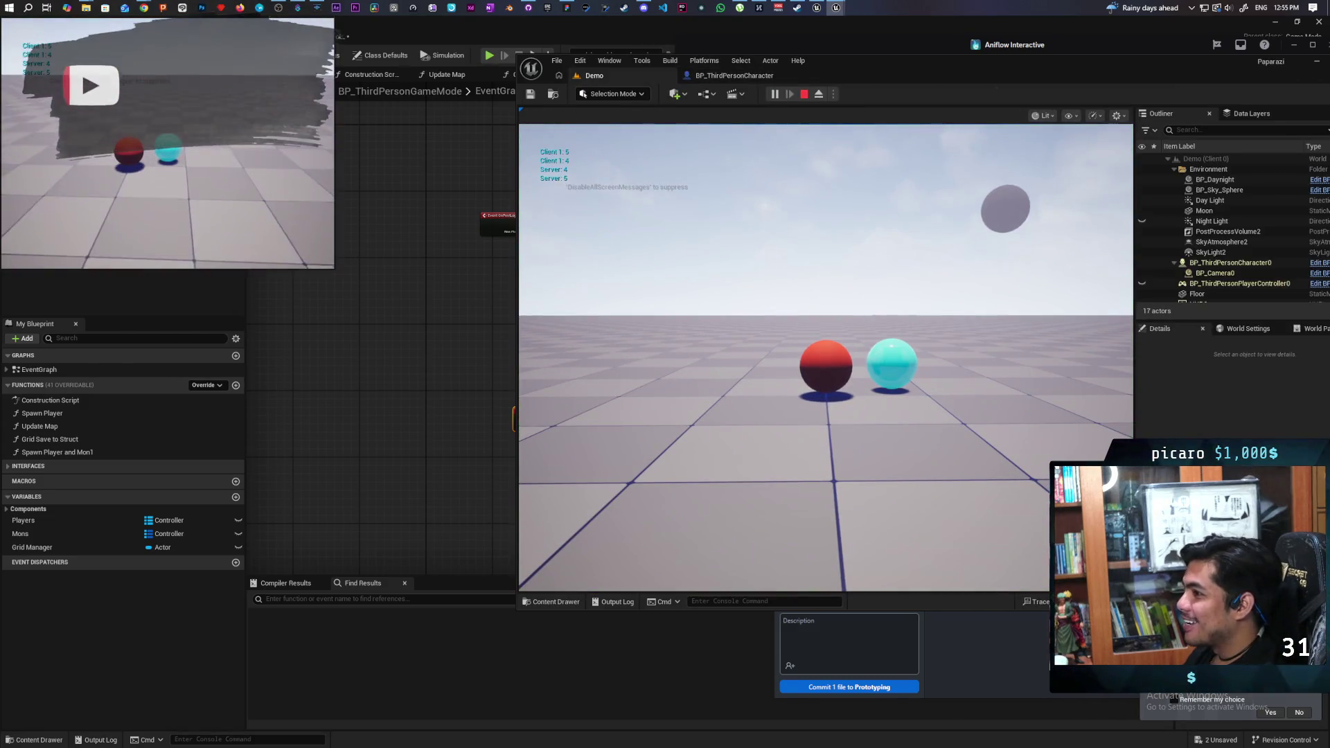
pyautogui.press('w')
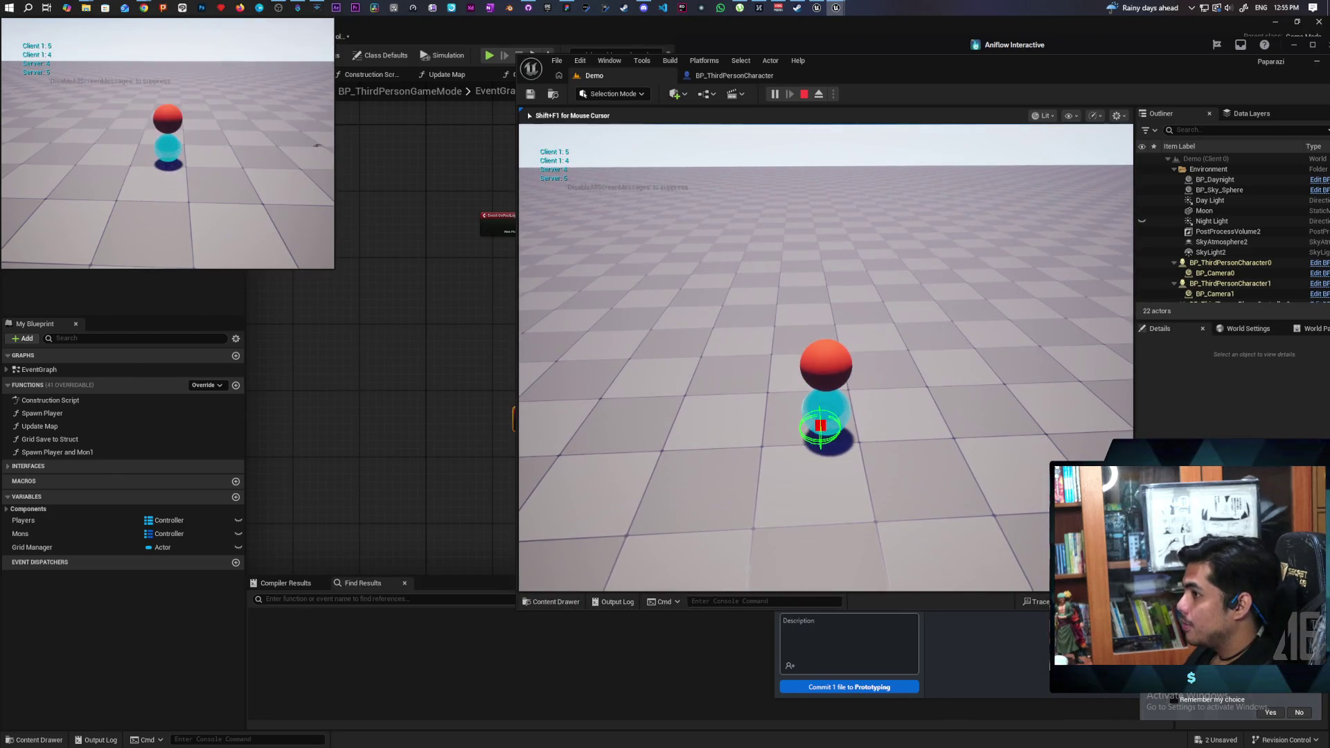
pyautogui.press('a')
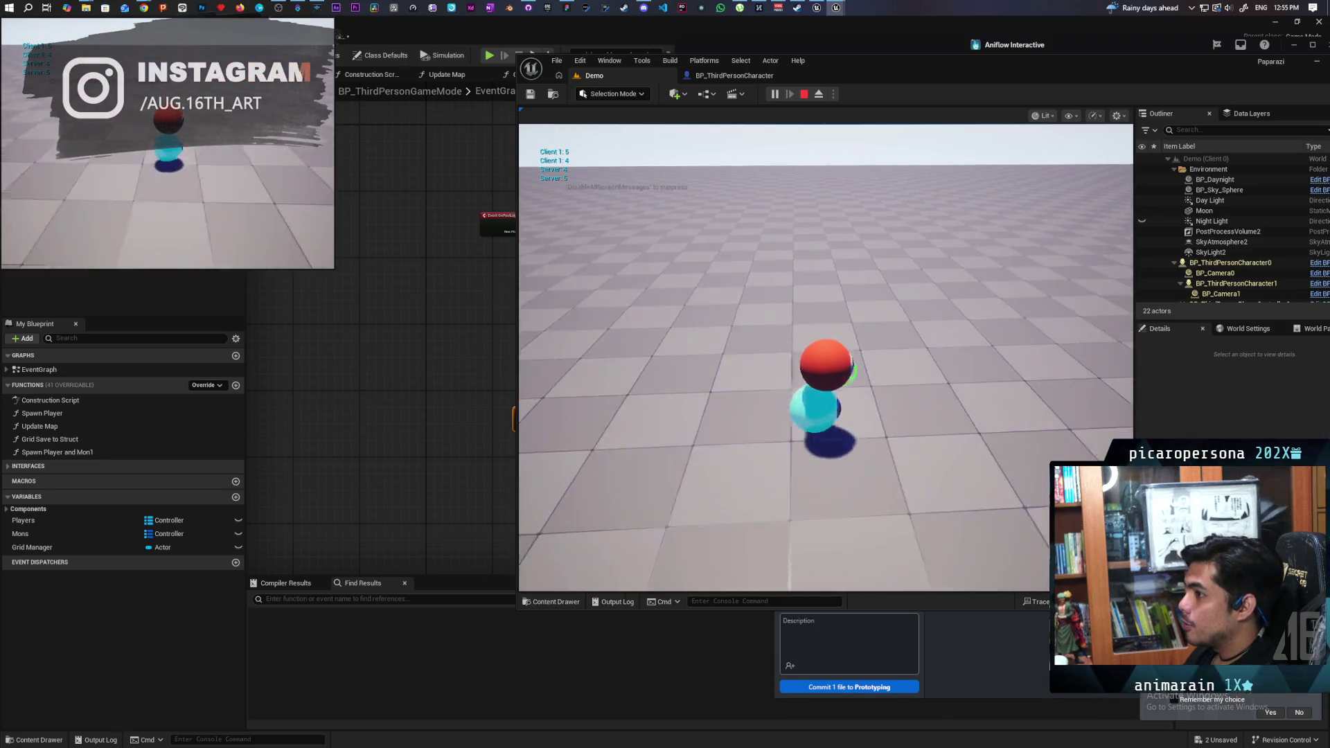
pyautogui.click(762, 347)
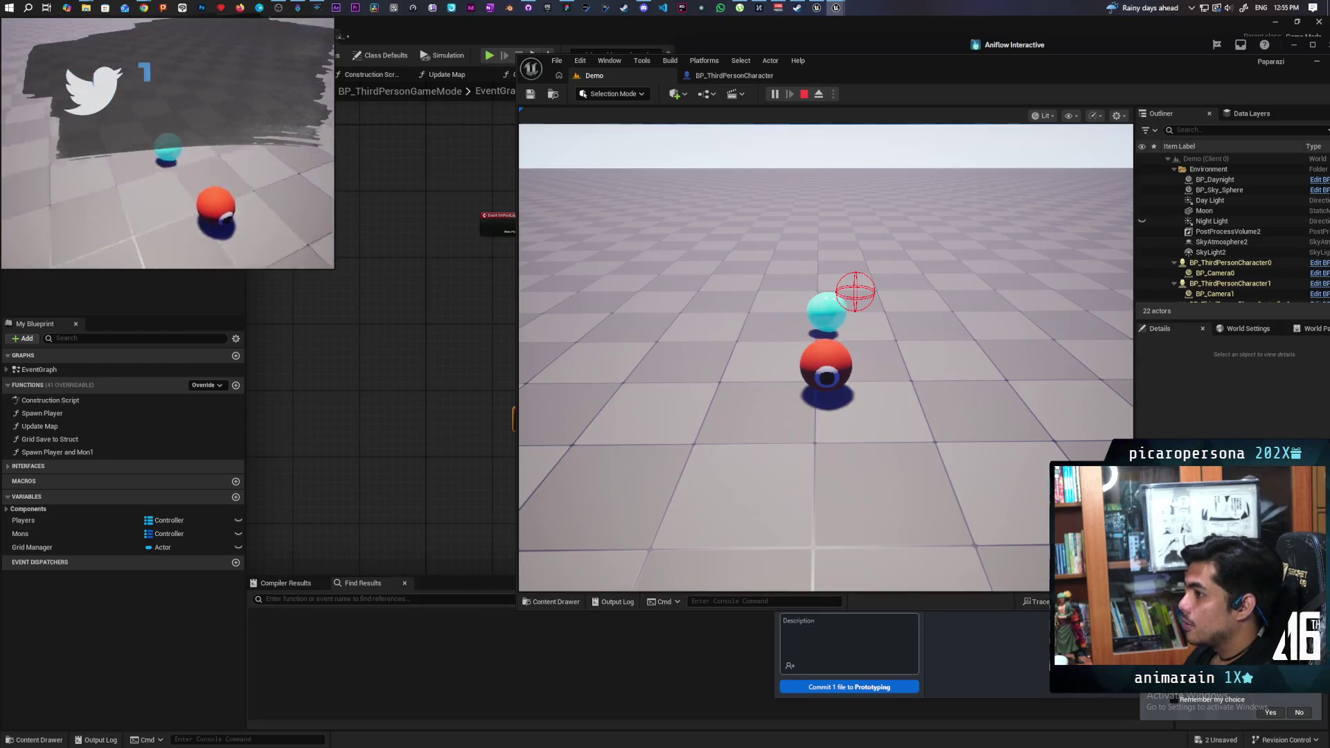
pyautogui.press('a')
pyautogui.press('d')
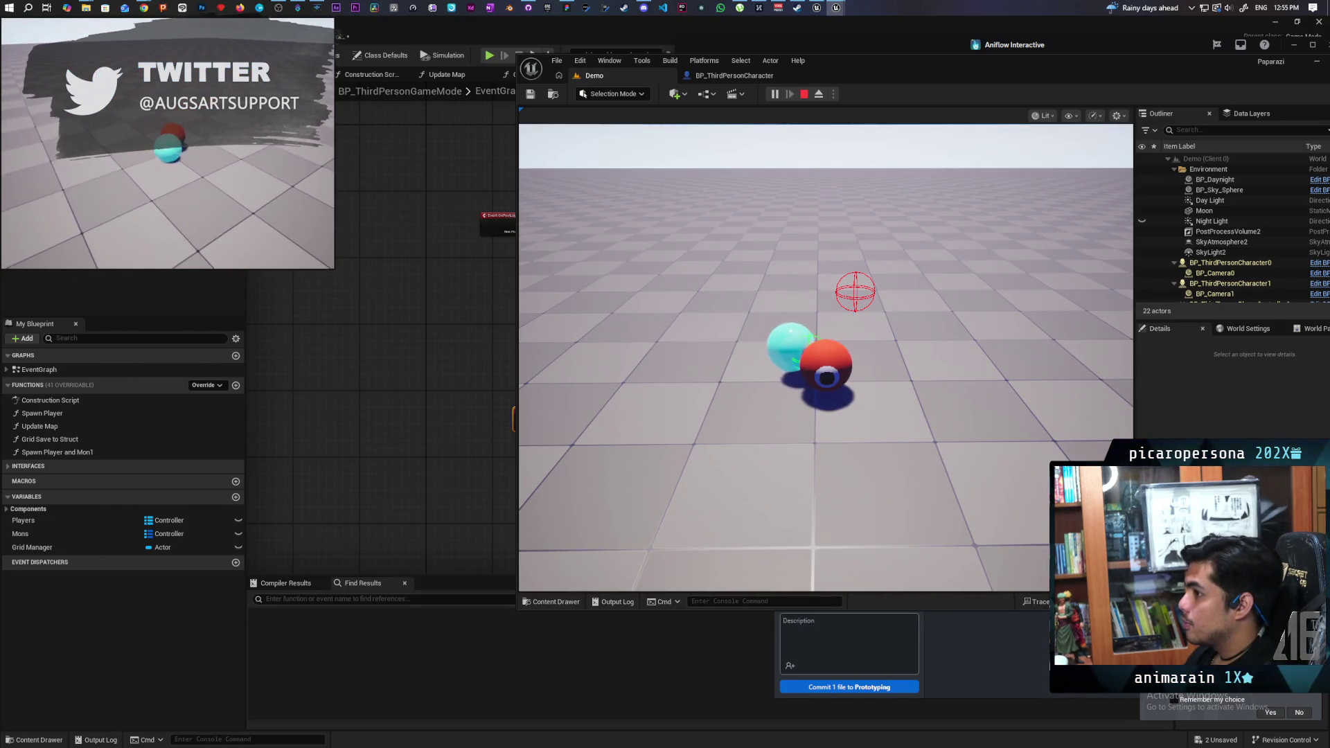
pyautogui.press('w')
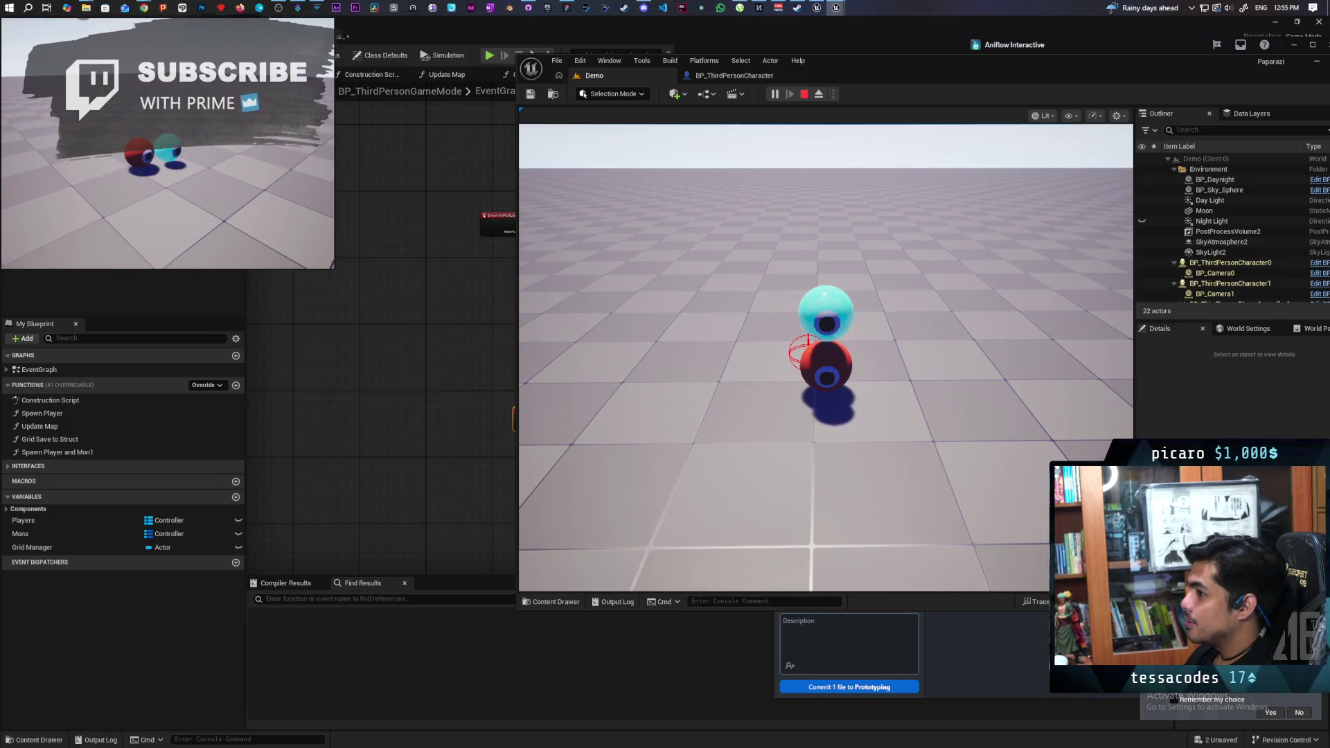
pyautogui.click(533, 188)
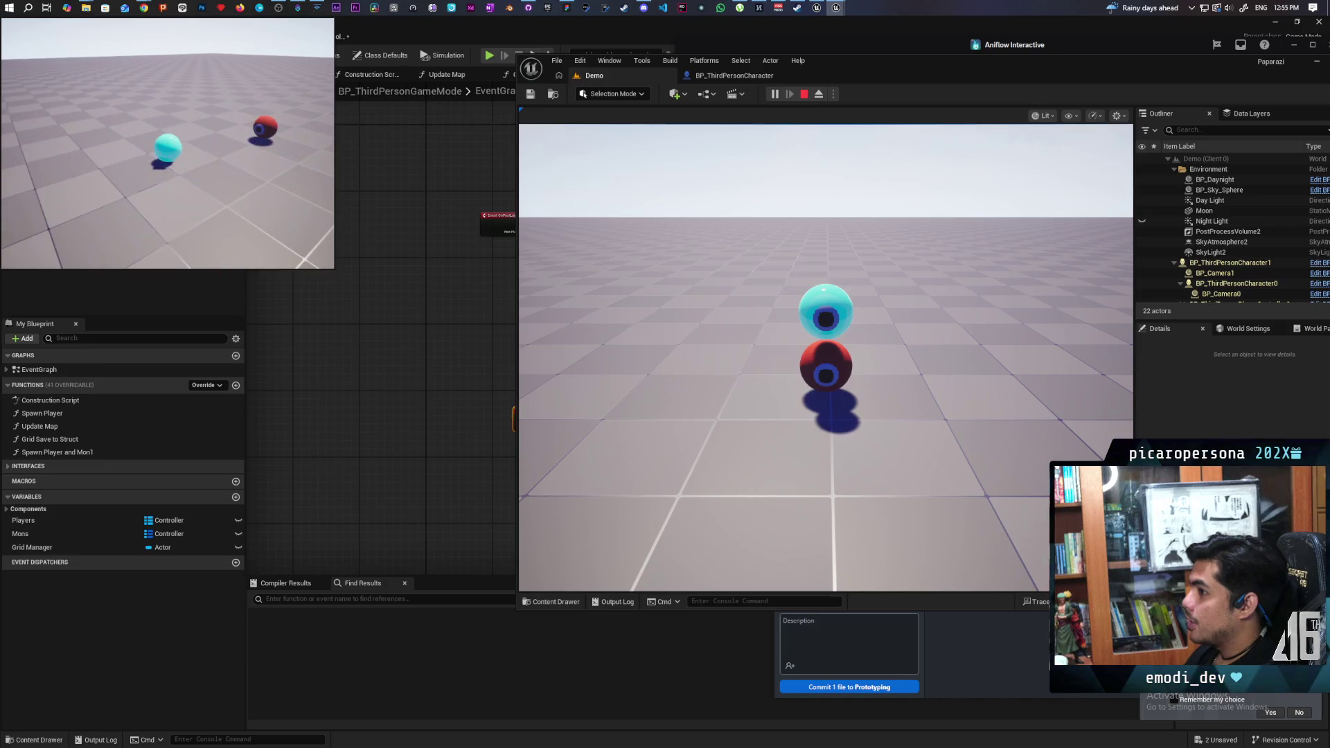
pyautogui.press('Escape')
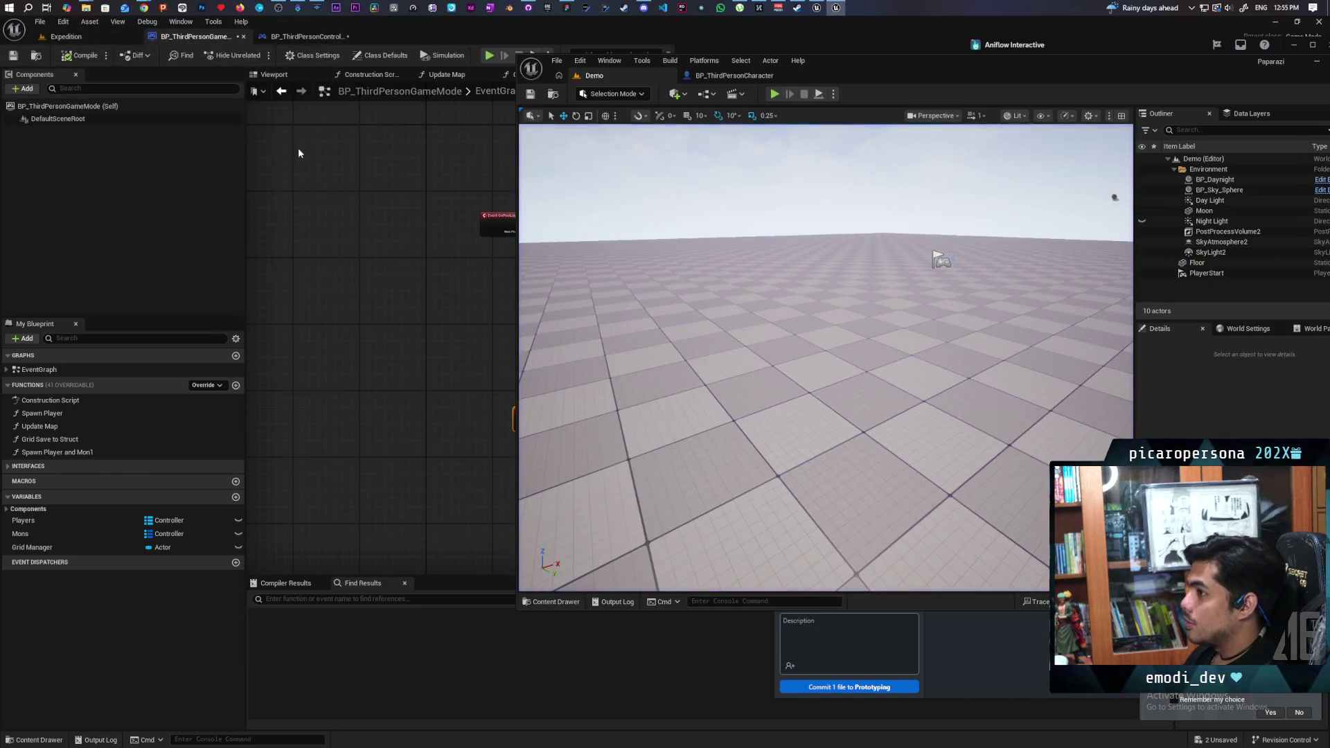
pyautogui.click(775, 95)
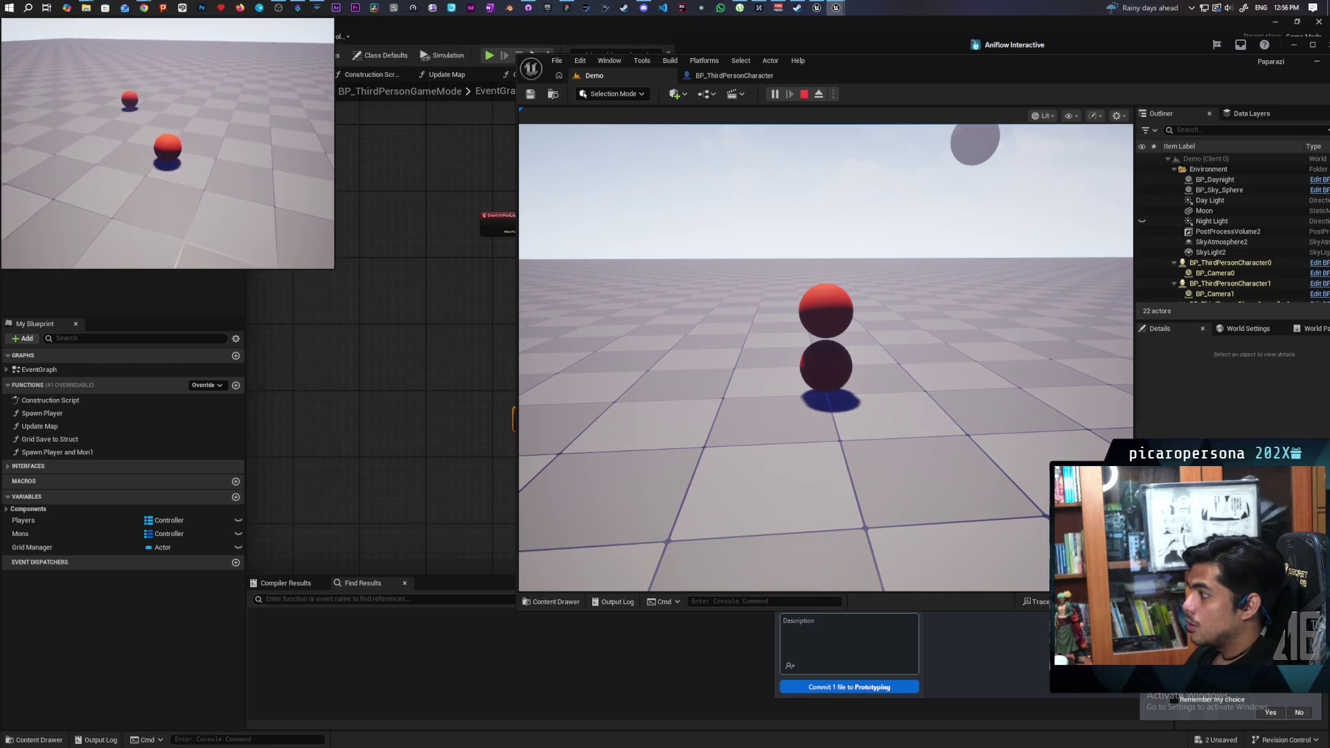
pyautogui.press('Escape')
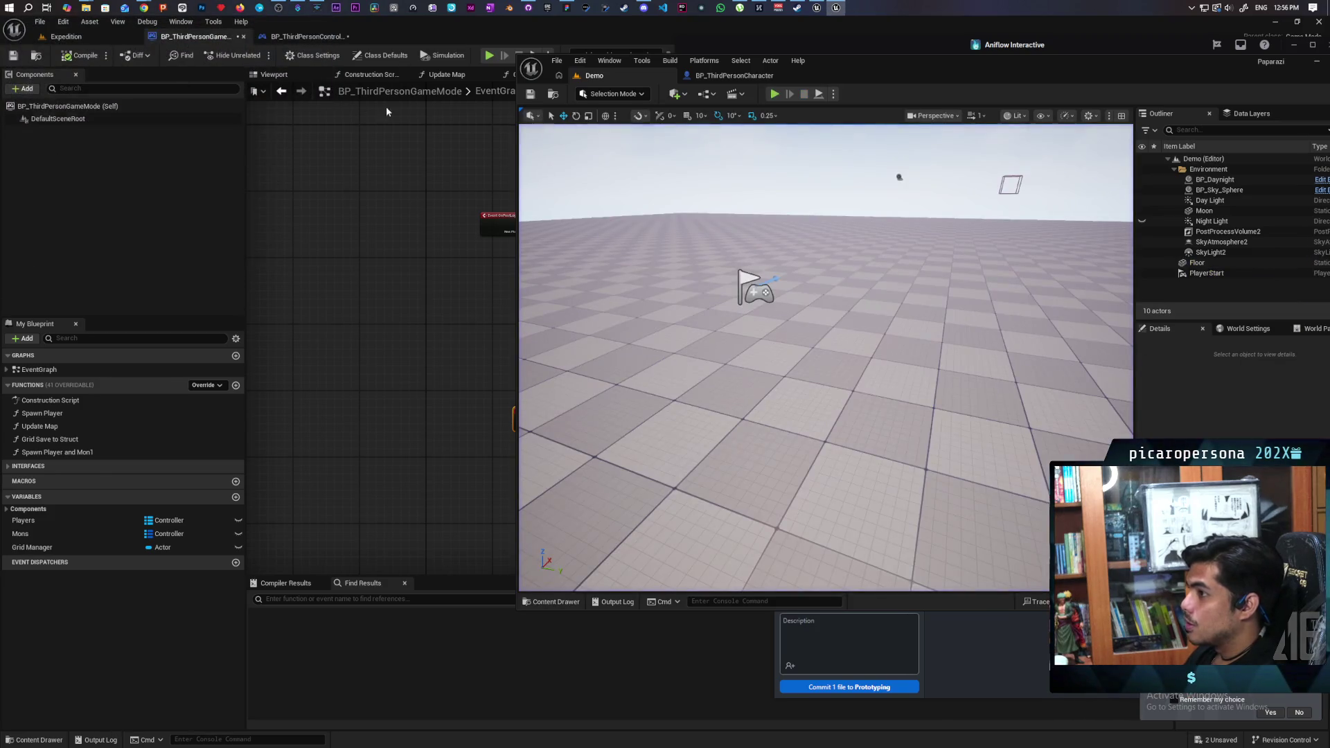
# Step: Run another multiplayer stacking test, stop it with Esc, and return to BP_ThirdPersonCharacter
pyautogui.click(776, 94)
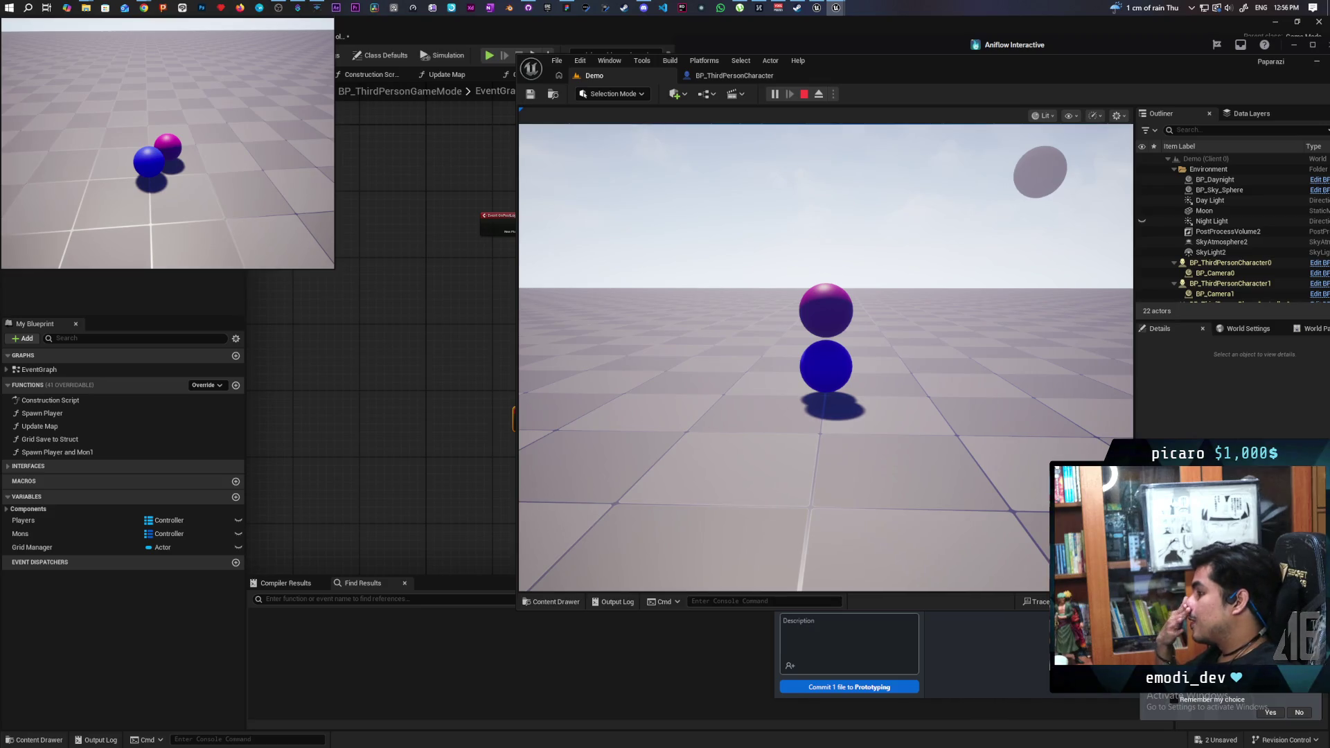
pyautogui.hotkey('alt', 'Tab')
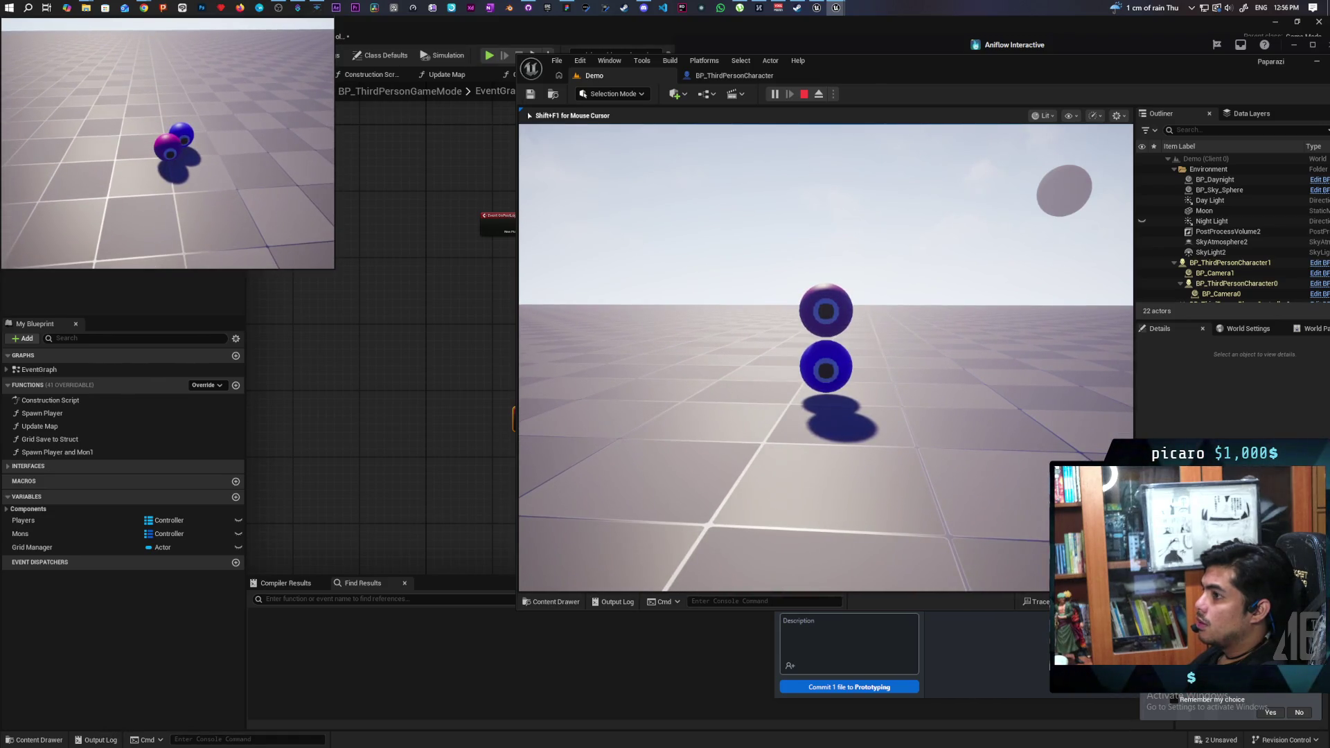
pyautogui.press('Escape')
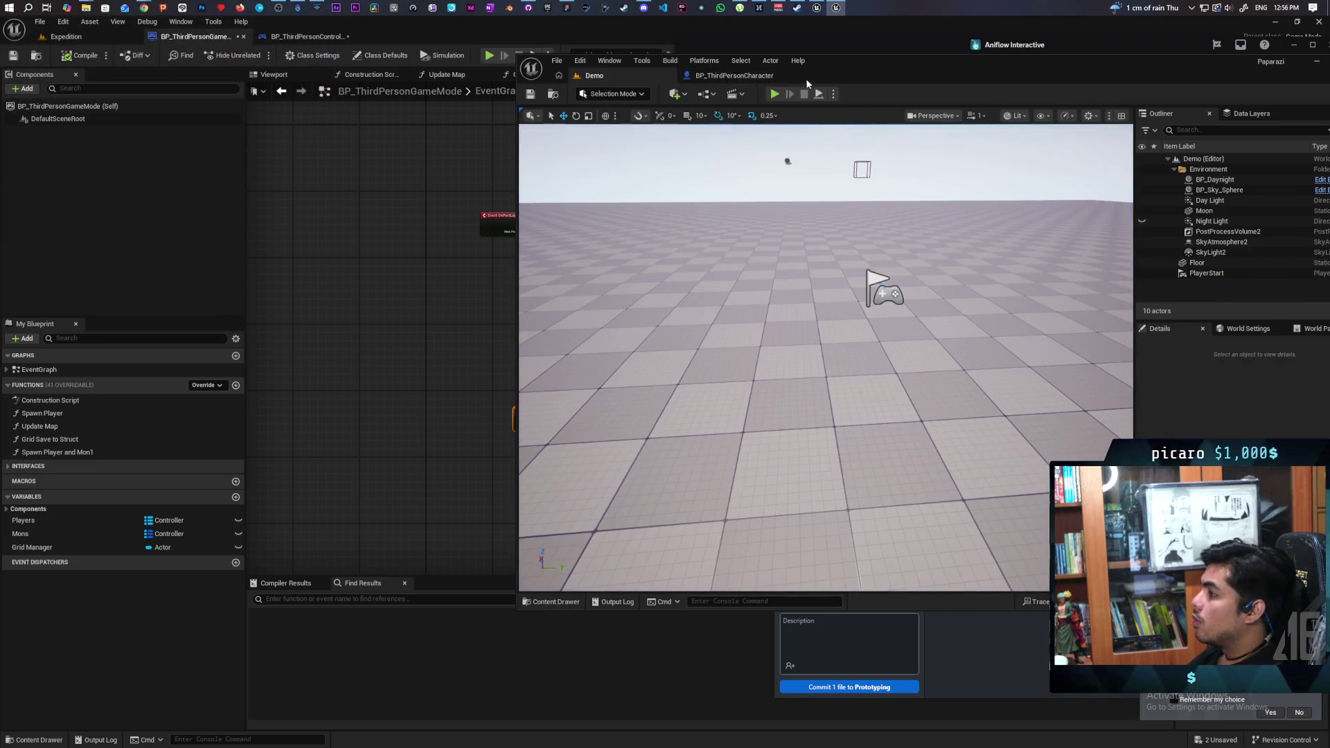
pyautogui.click(806, 79)
# Step: Maximize the BP_ThirdPersonCharacter editor, pan the graph, and open EventGraph from My Blueprint
pyautogui.doubleClick(855, 69)
pyautogui.moveTo(641, 332)
pyautogui.mouseDown()
pyautogui.moveTo(756, 321)
pyautogui.moveTo(693, 305)
pyautogui.moveTo(693, 325)
pyautogui.mouseUp()
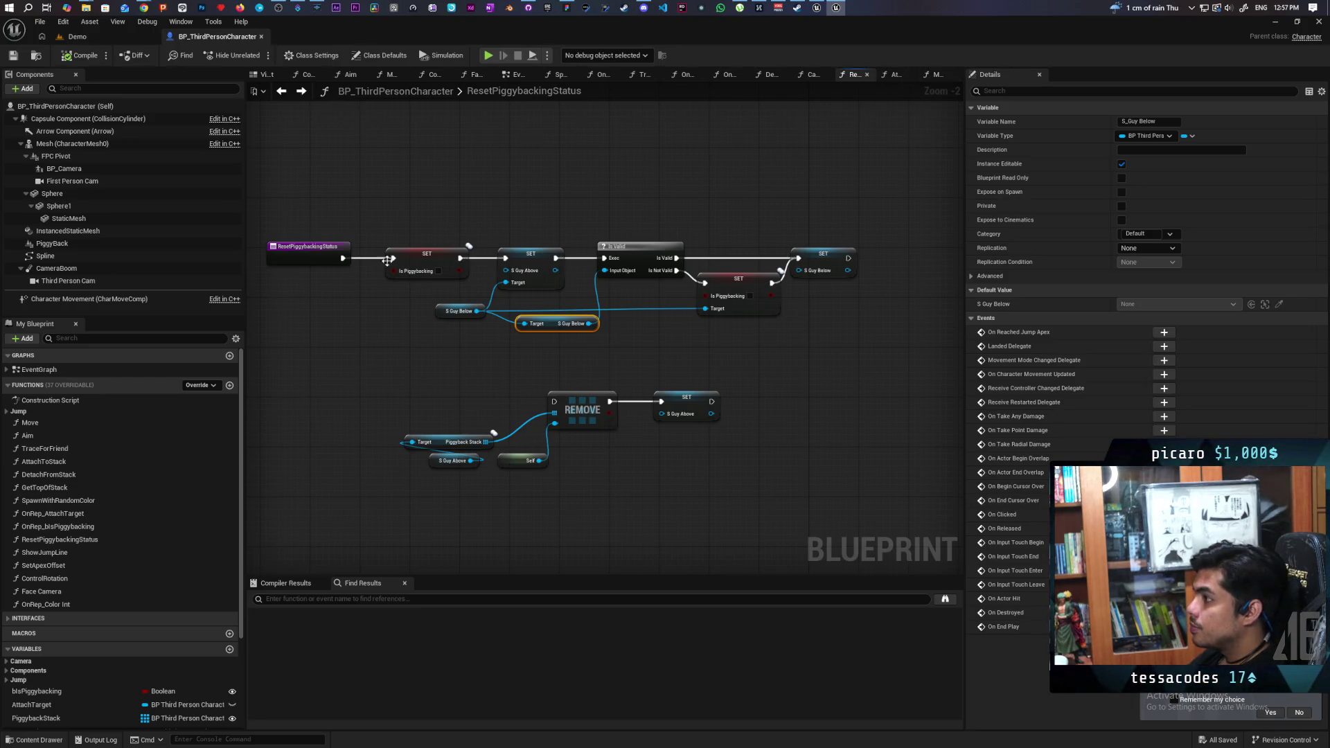
pyautogui.doubleClick(36, 370)
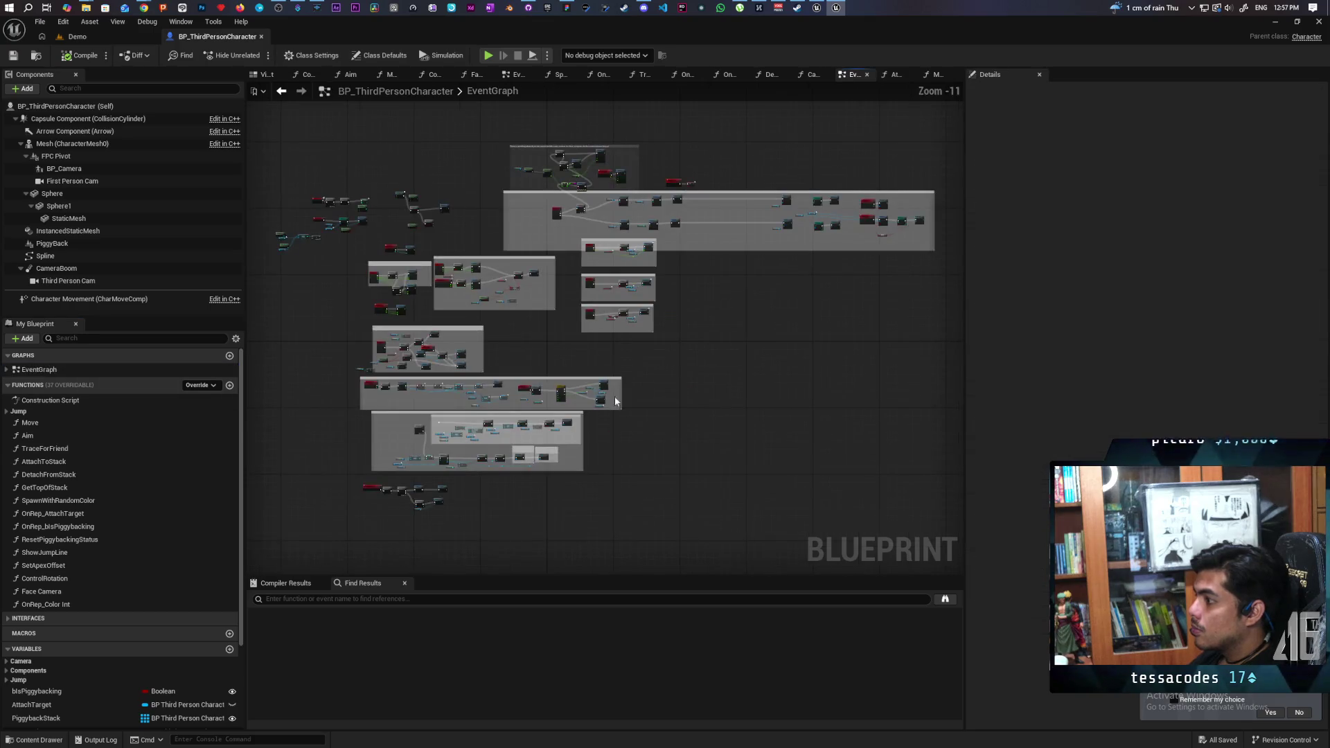
# Step: Survey the EventGraph's jump logic, including the Detach from Stack nodes and comment boxes
pyautogui.scroll(9, 596, 445)
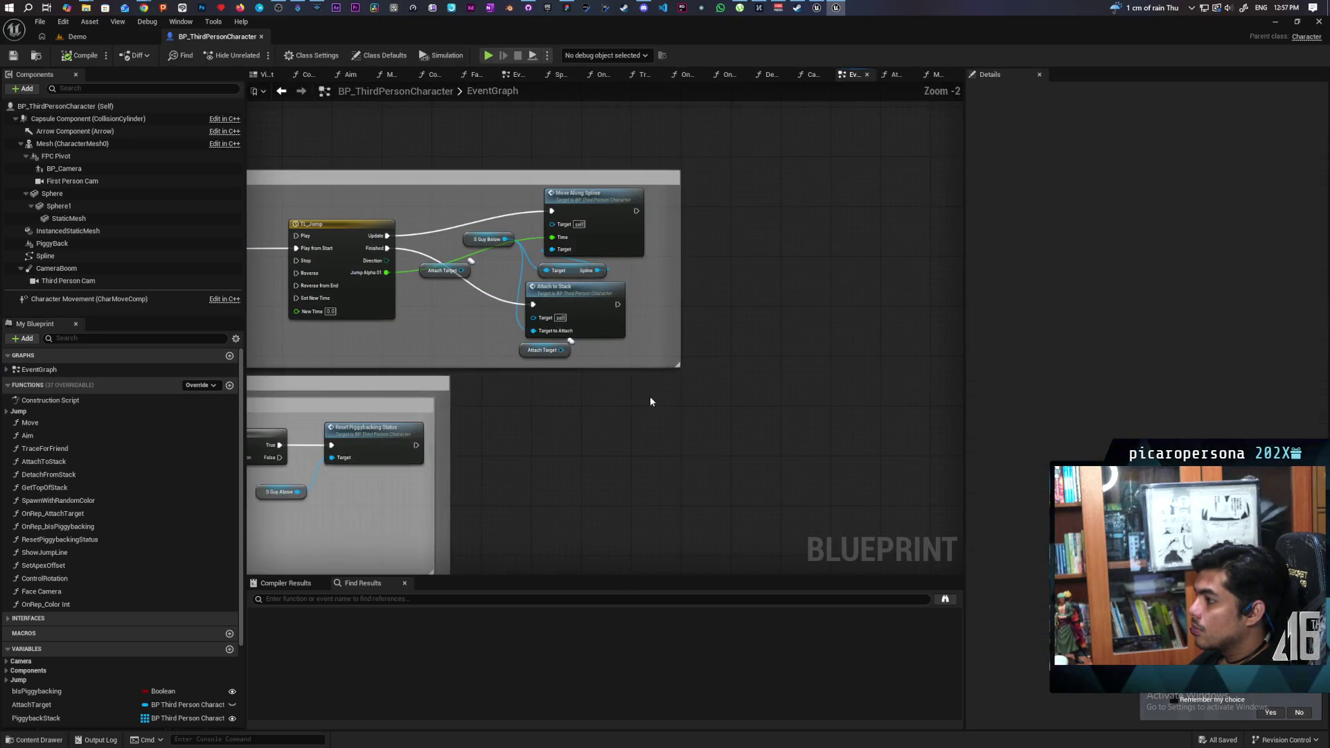
pyautogui.scroll(-6, 593, 376)
pyautogui.scroll(6, 489, 352)
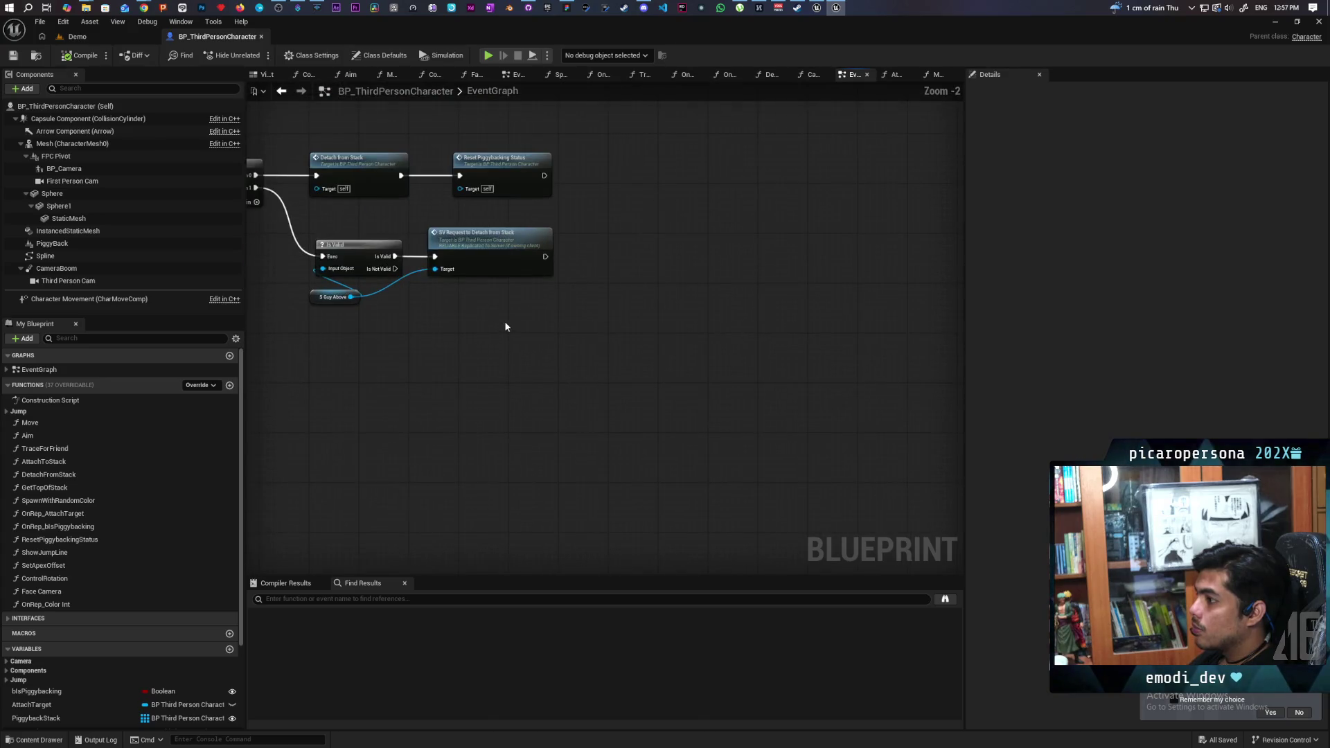
pyautogui.moveTo(504, 321); pyautogui.dragTo(520, 447)
pyautogui.scroll(-5, 529, 422)
pyautogui.moveTo(779, 352); pyautogui.dragTo(565, 425)
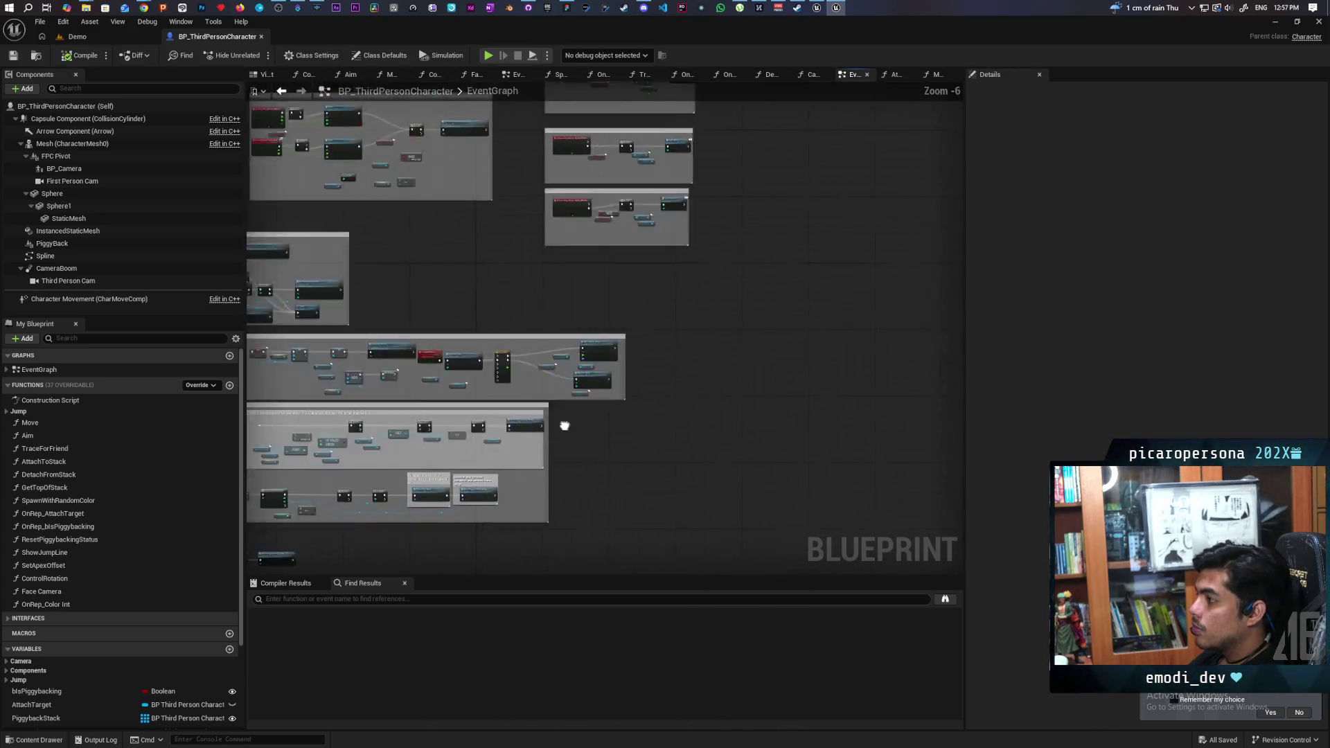
pyautogui.scroll(1, 399, 475)
pyautogui.scroll(-2, 399, 475)
pyautogui.scroll(8, 545, 445)
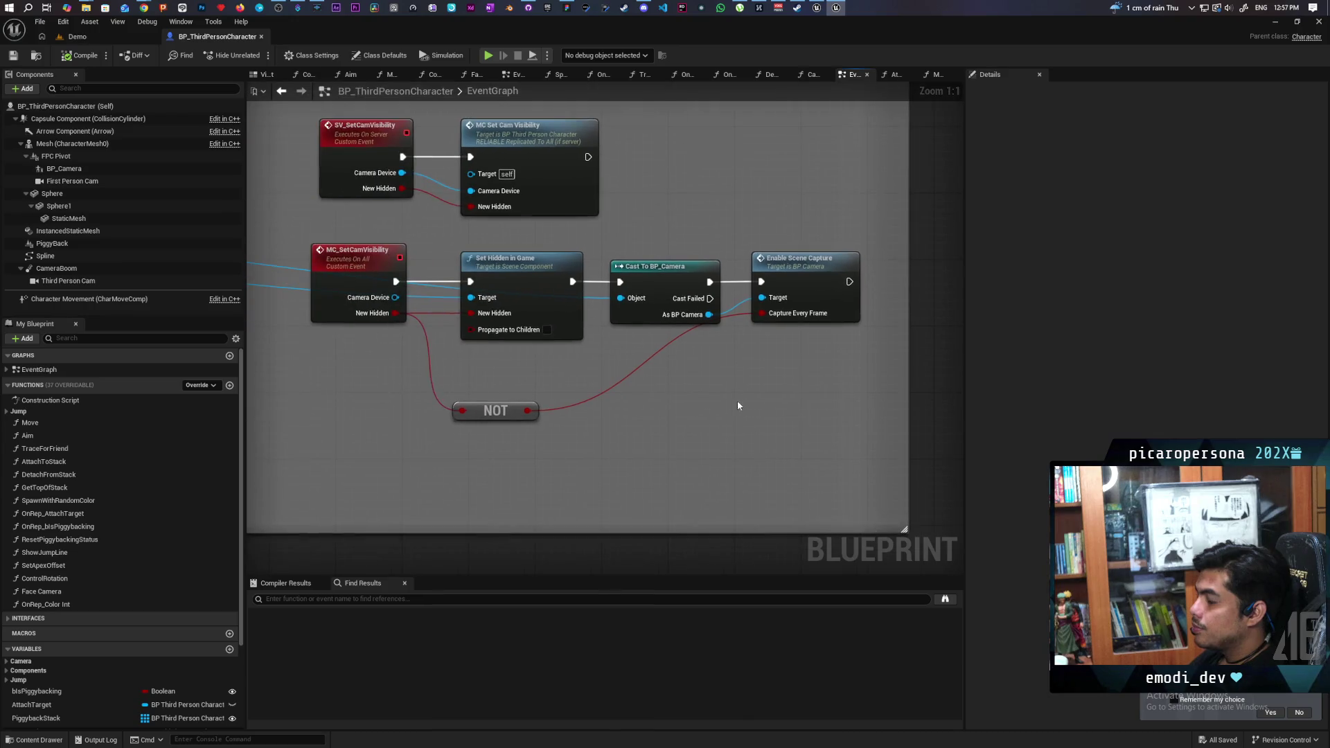
pyautogui.scroll(-8, 652, 415)
pyautogui.moveTo(652, 414); pyautogui.dragTo(457, 399)
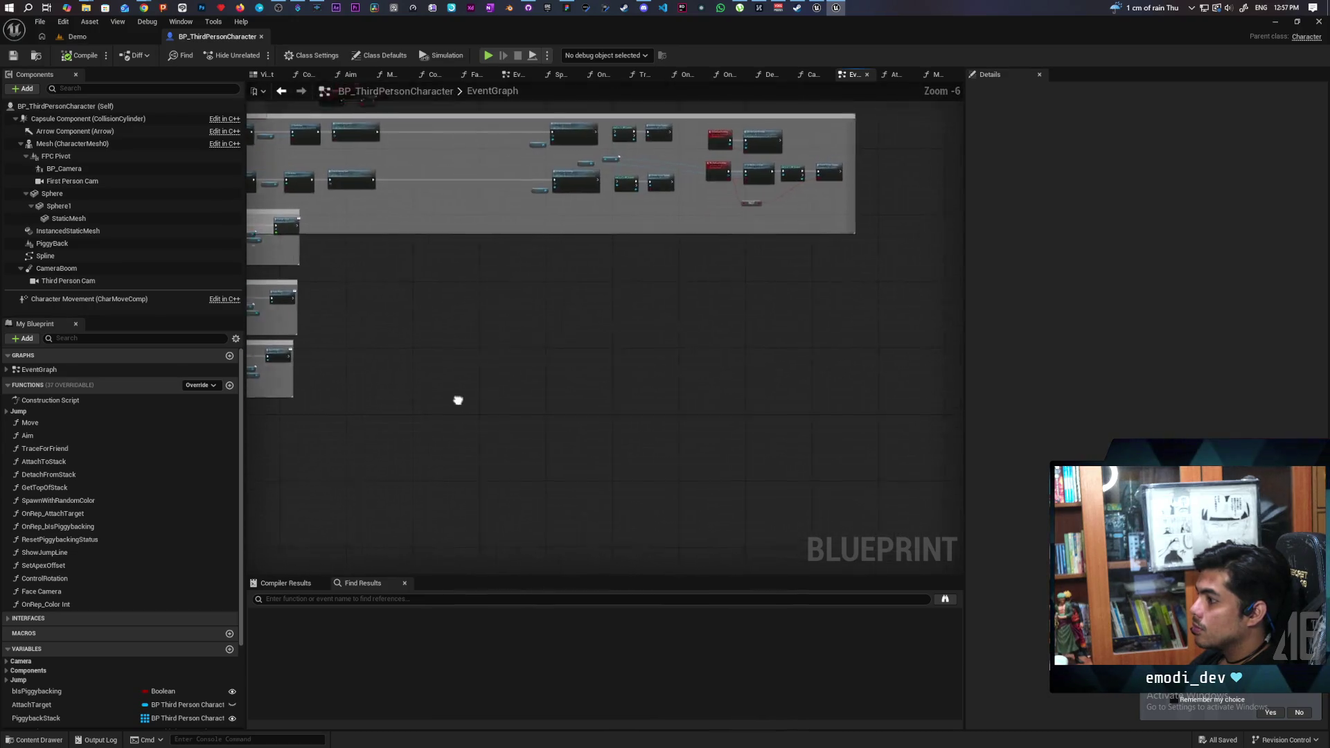
pyautogui.scroll(9, 565, 354)
# Step: Open the AttachToStack function from the Attach to Stack node and frame its start
pyautogui.click(629, 340)
pyautogui.doubleClick(629, 340)
pyautogui.moveTo(683, 463)
pyautogui.mouseDown()
pyautogui.moveTo(587, 432)
pyautogui.moveTo(675, 418)
pyautogui.moveTo(650, 418)
pyautogui.mouseUp()
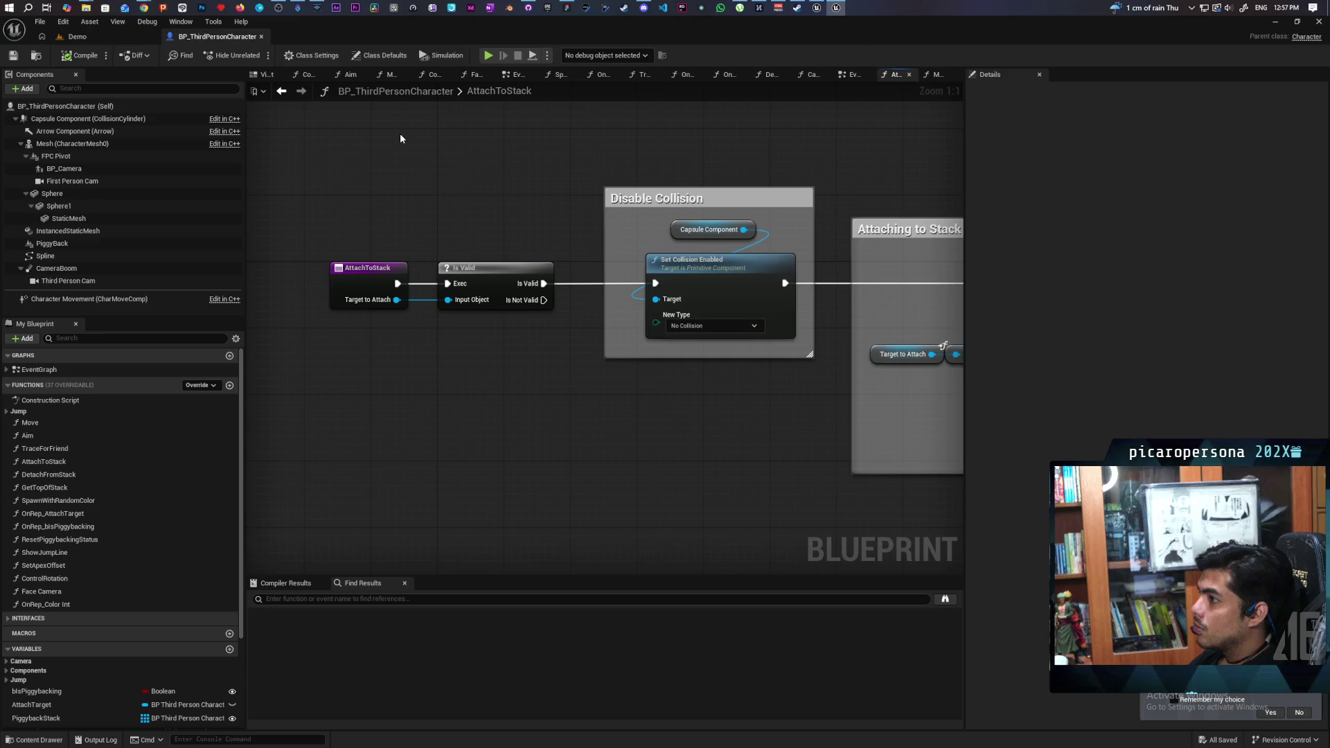
# Step: Return to the EventGraph and frame the TL_Jump, Move Along Spline and Attach to Stack nodes
pyautogui.click(281, 90)
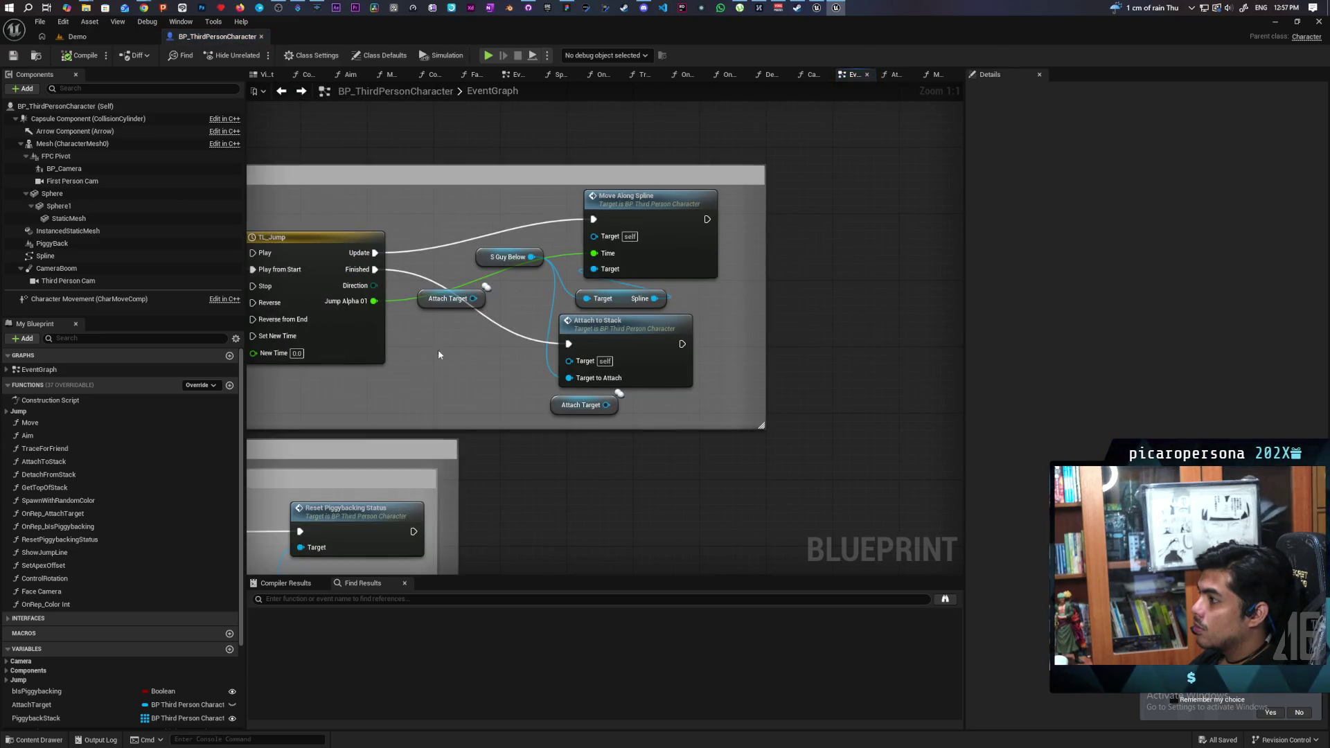
pyautogui.moveTo(845, 314); pyautogui.dragTo(874, 309)
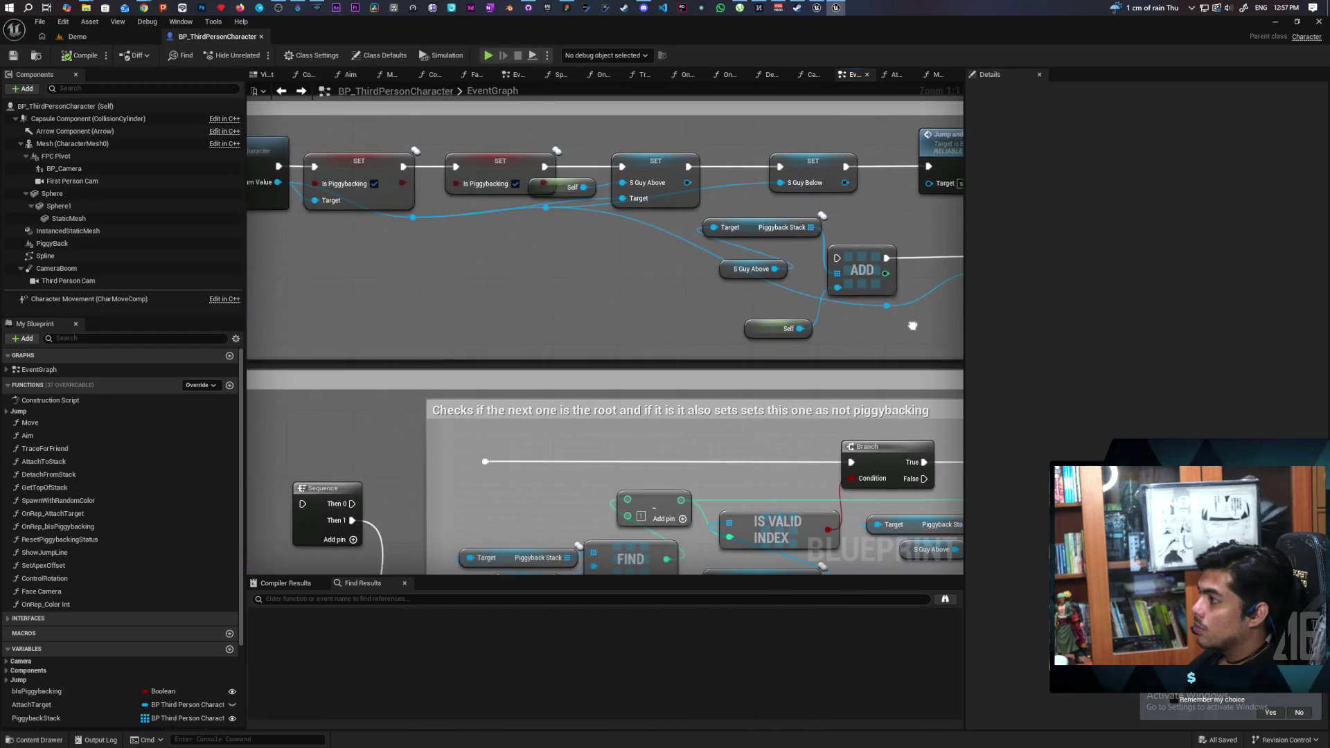
pyautogui.moveTo(913, 326)
pyautogui.mouseDown()
pyautogui.moveTo(684, 333)
pyautogui.moveTo(948, 326)
pyautogui.moveTo(398, 348)
pyautogui.mouseUp()
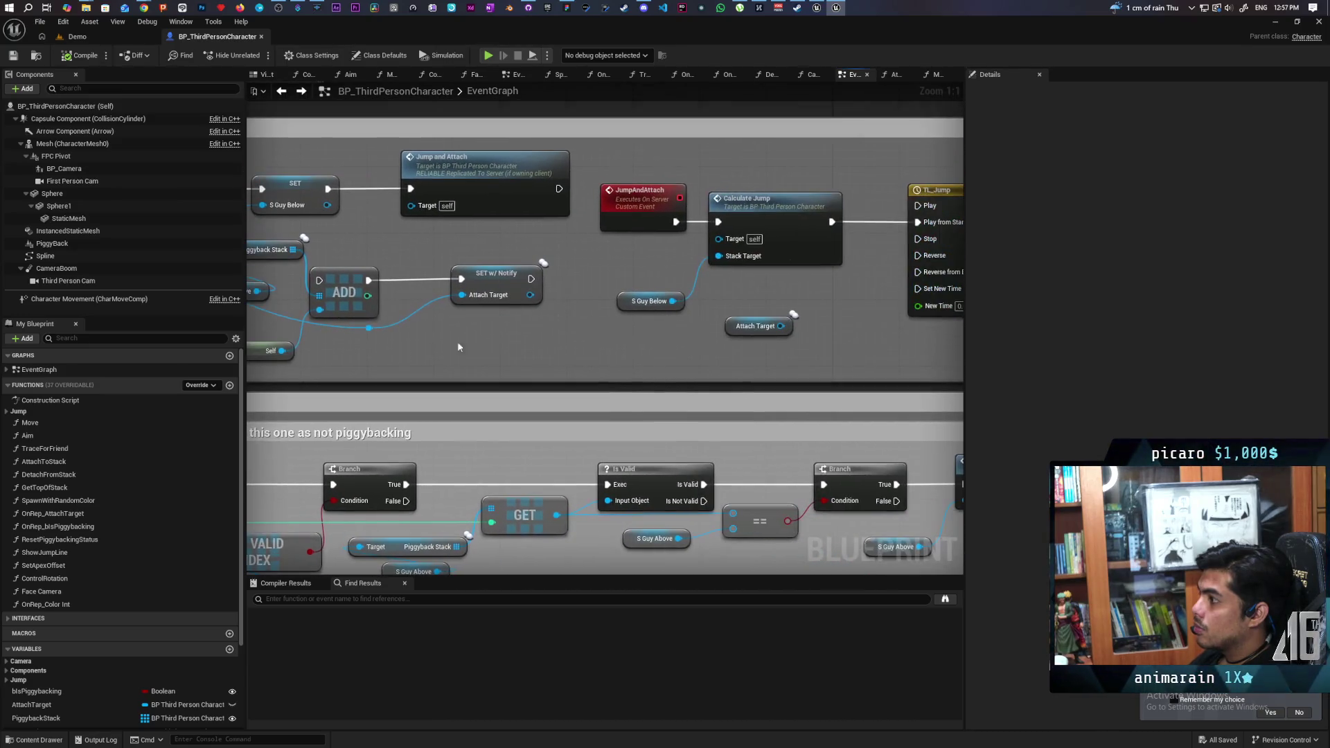
pyautogui.moveTo(642, 340)
pyautogui.mouseDown()
pyautogui.moveTo(558, 333)
pyautogui.moveTo(715, 333)
pyautogui.moveTo(454, 332)
pyautogui.mouseUp()
# Step: Inspect the Set Actor Location node in MoveAlongSpline, then go back to the EventGraph
pyautogui.doubleClick(783, 169)
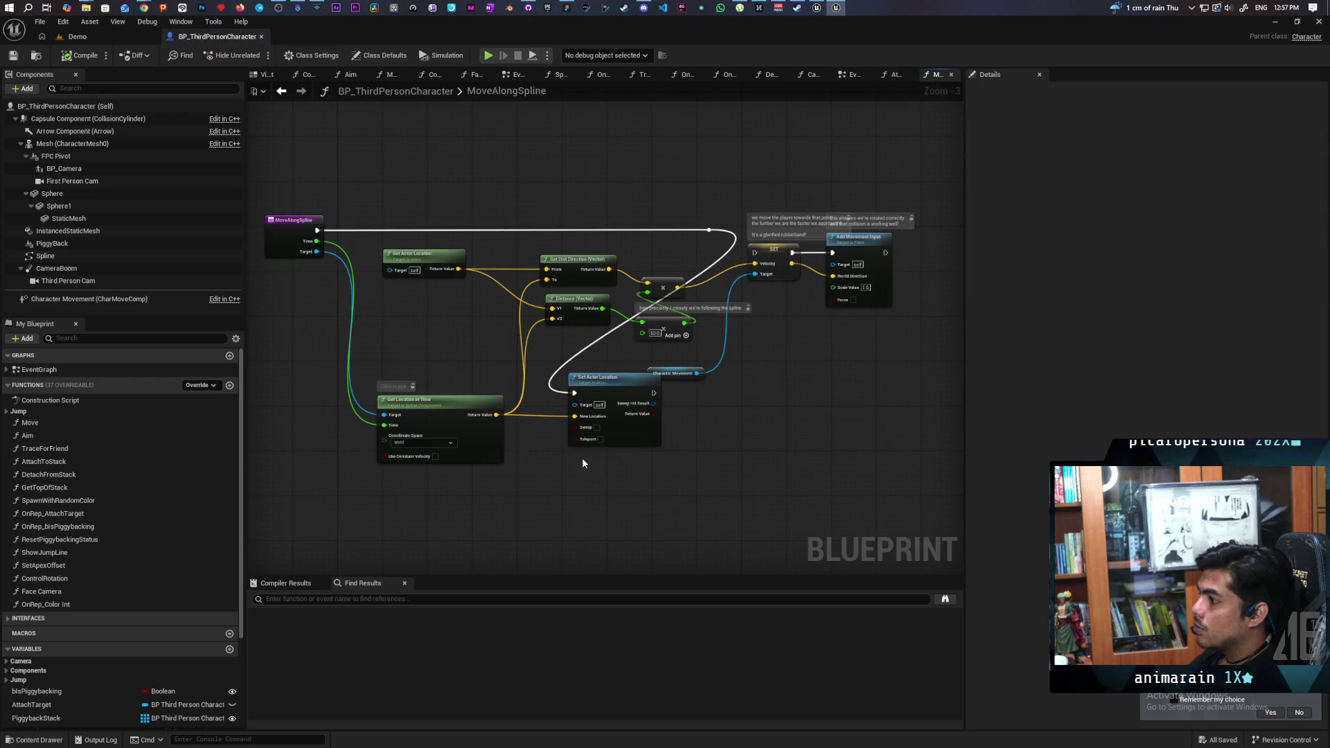
pyautogui.scroll(1, 581, 463)
pyautogui.click(629, 365)
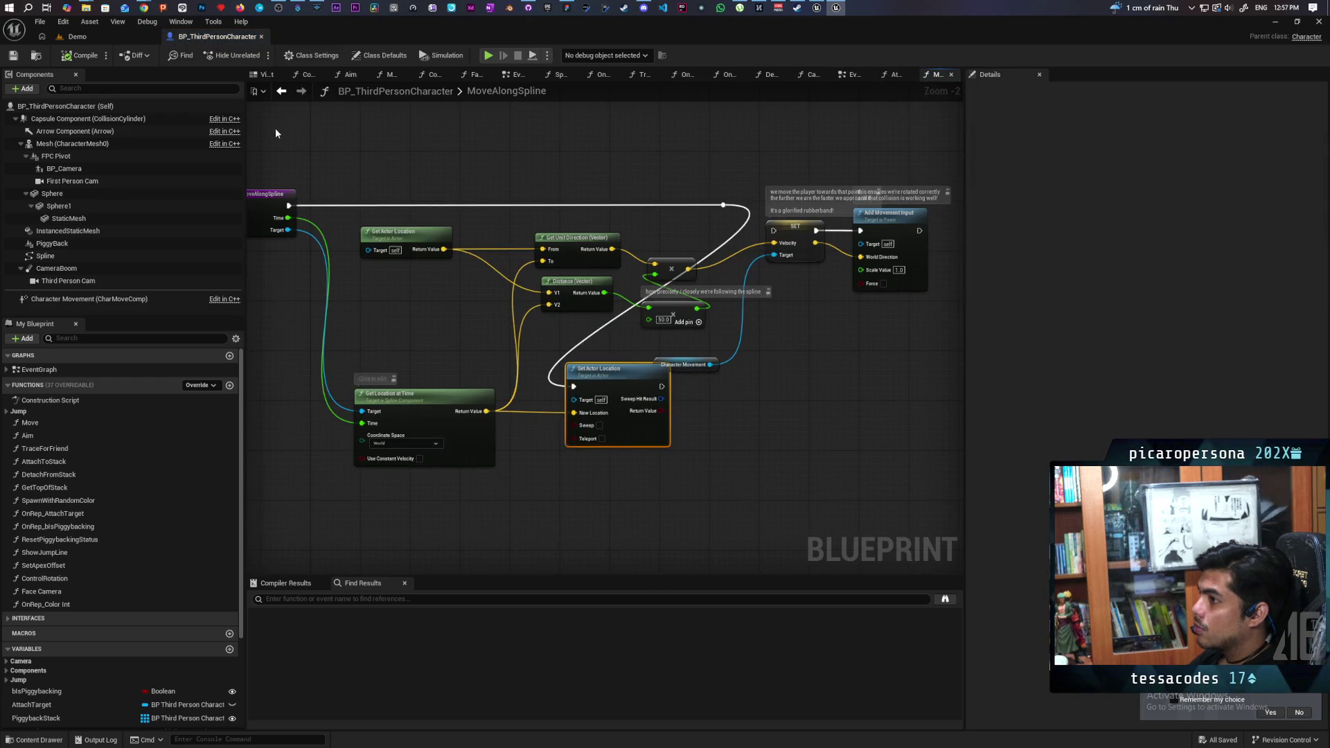
pyautogui.click(282, 92)
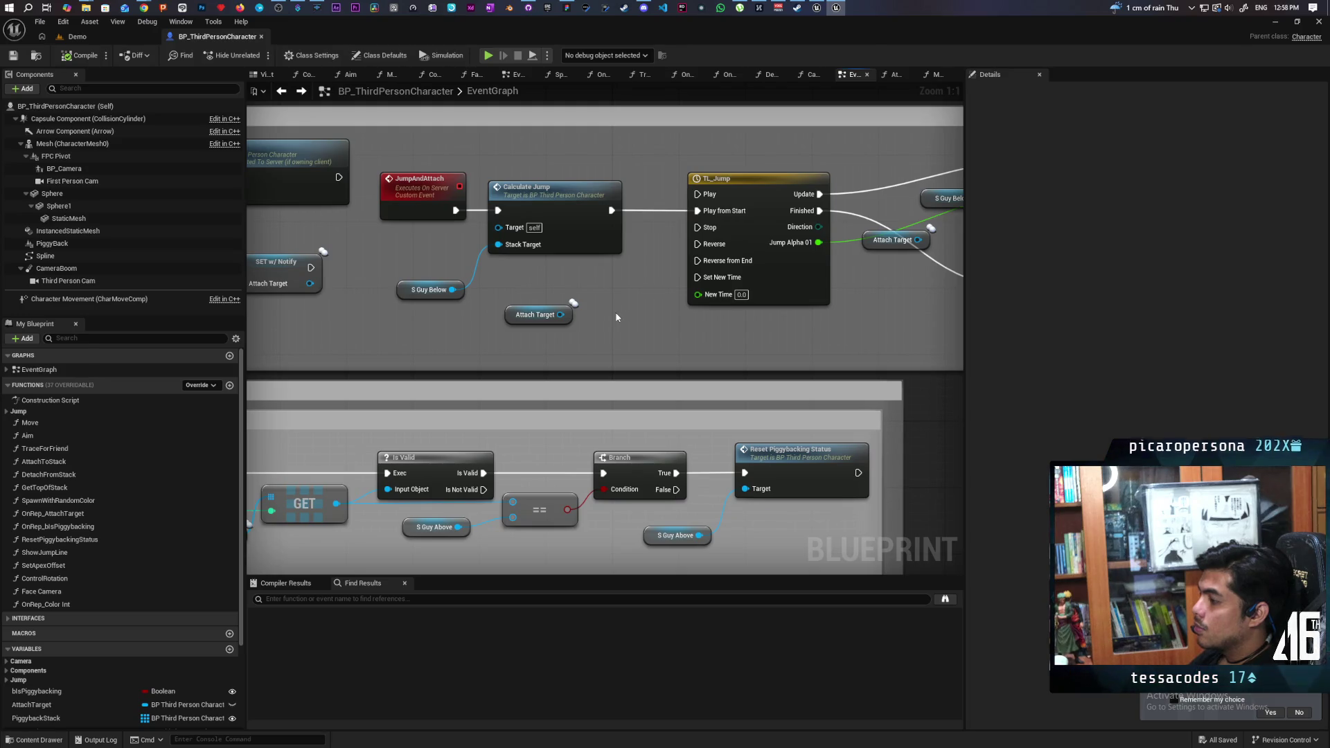
pyautogui.scroll(-2, 617, 316)
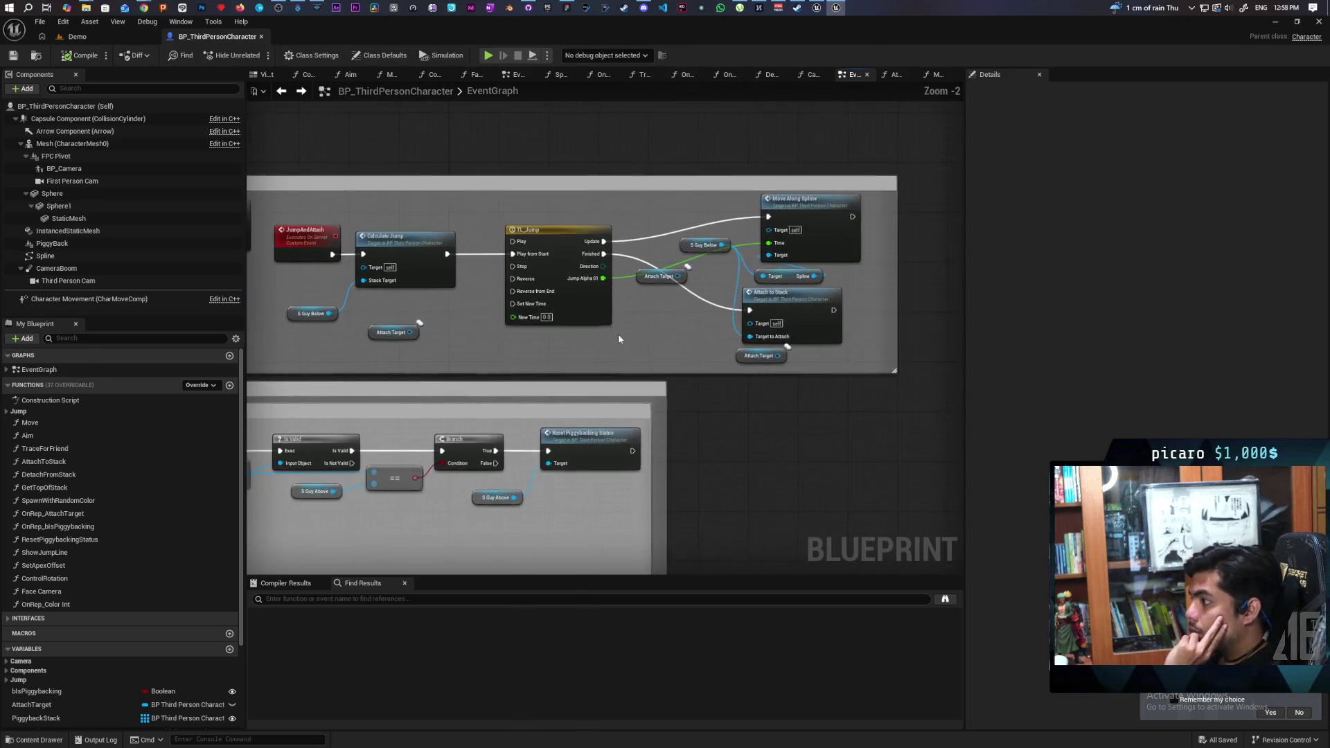
pyautogui.scroll(2, 693, 325)
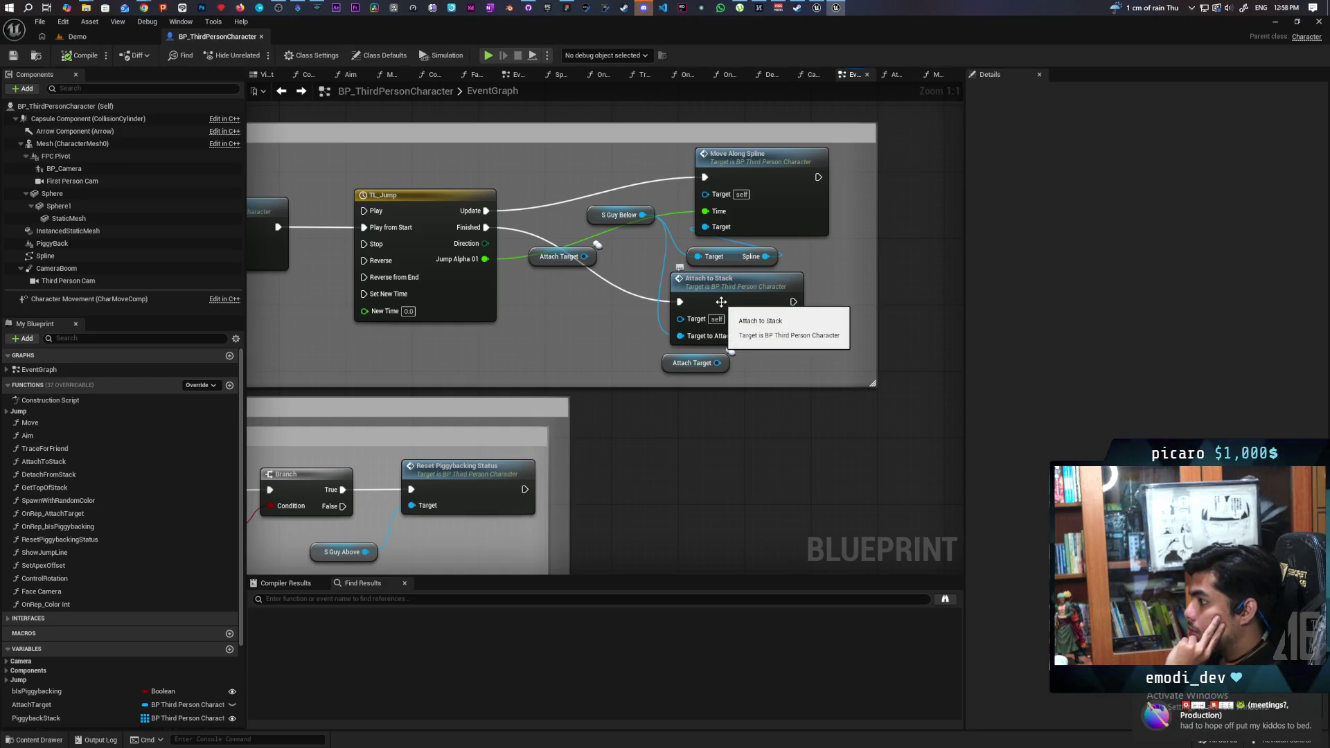
pyautogui.click(644, 7)
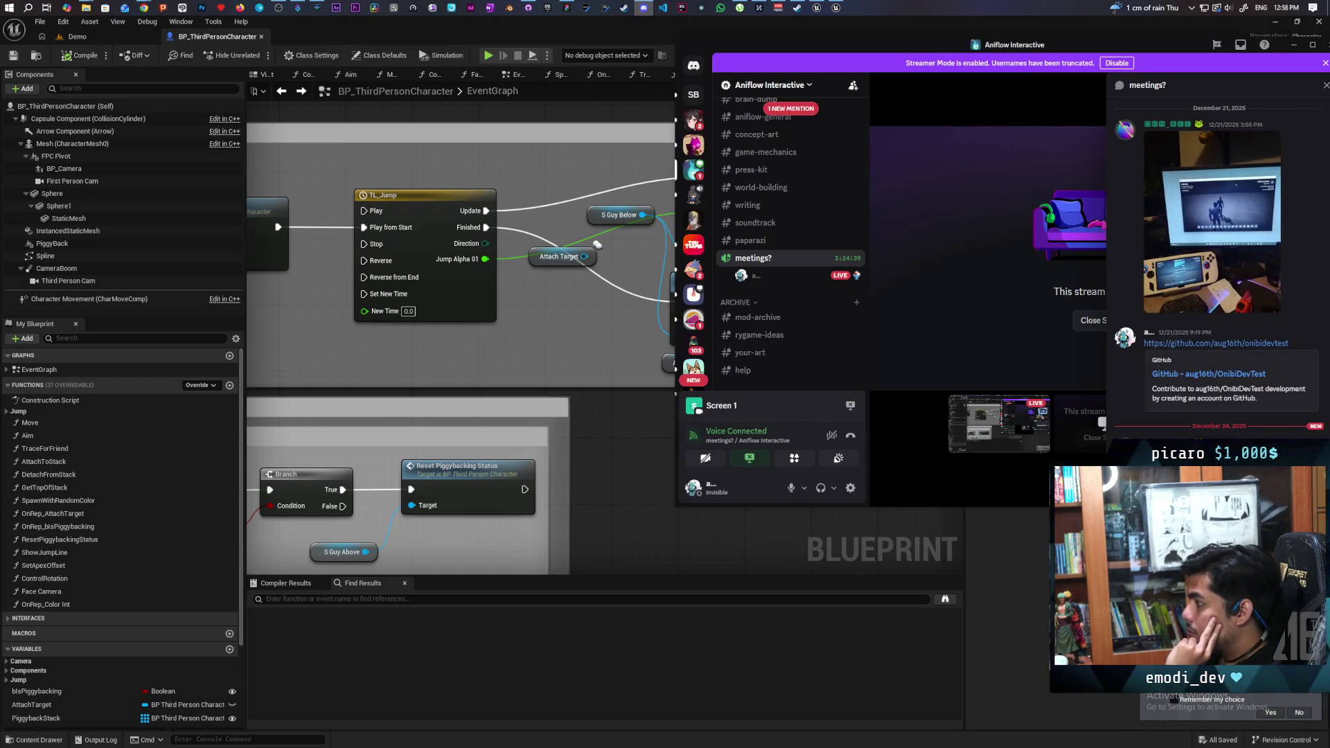
pyautogui.click(629, 436)
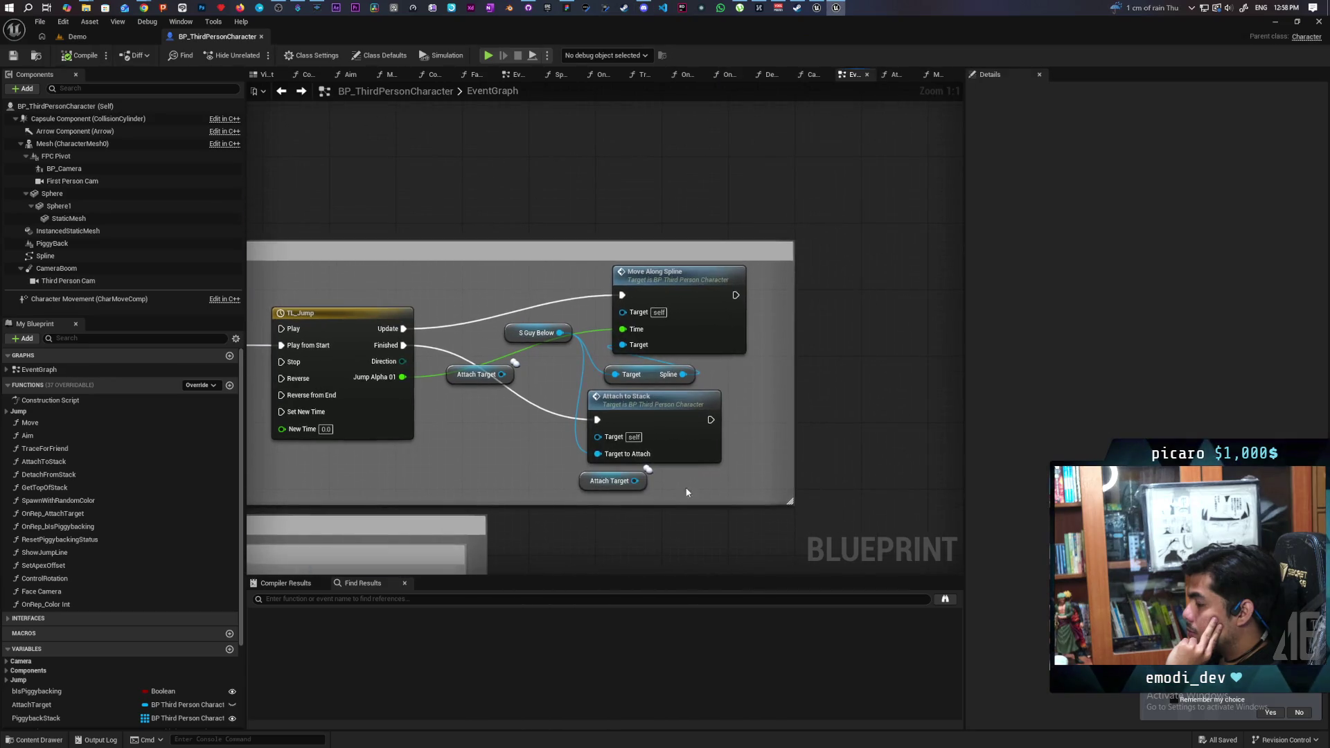
pyautogui.click(644, 8)
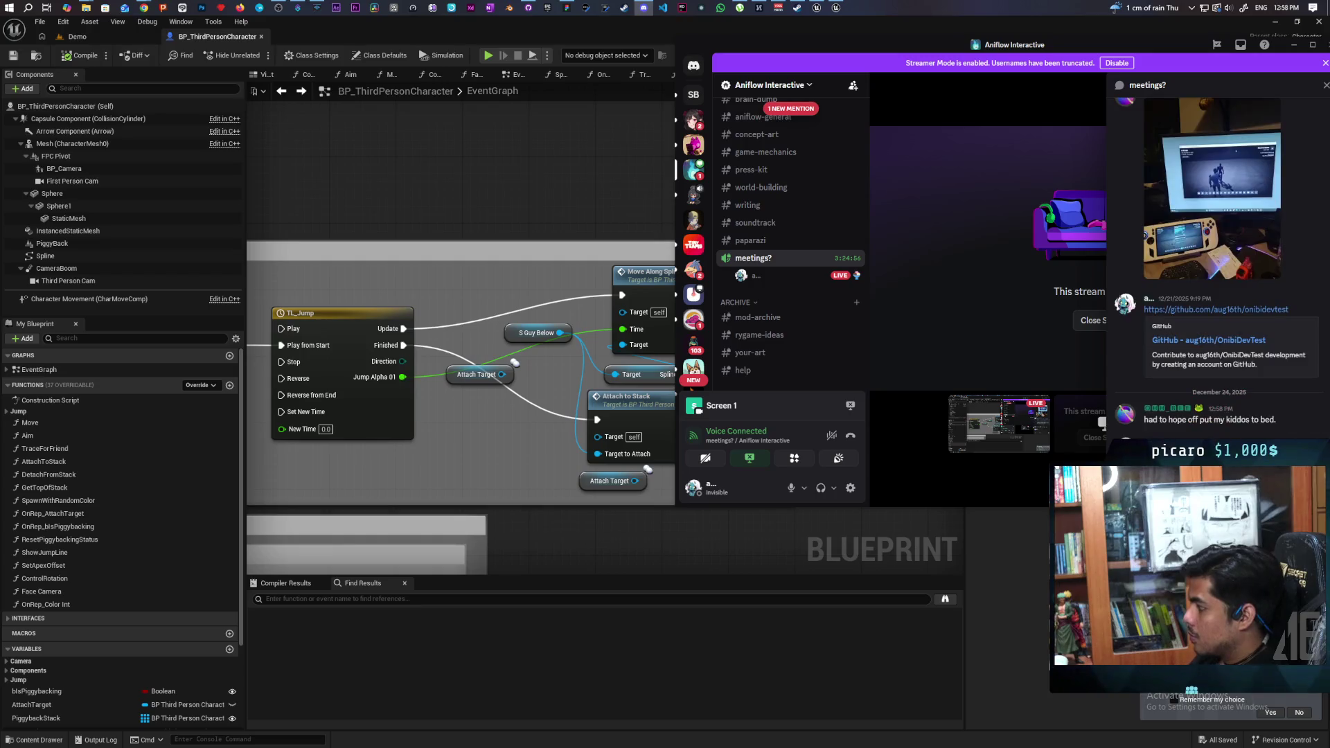
pyautogui.click(674, 549)
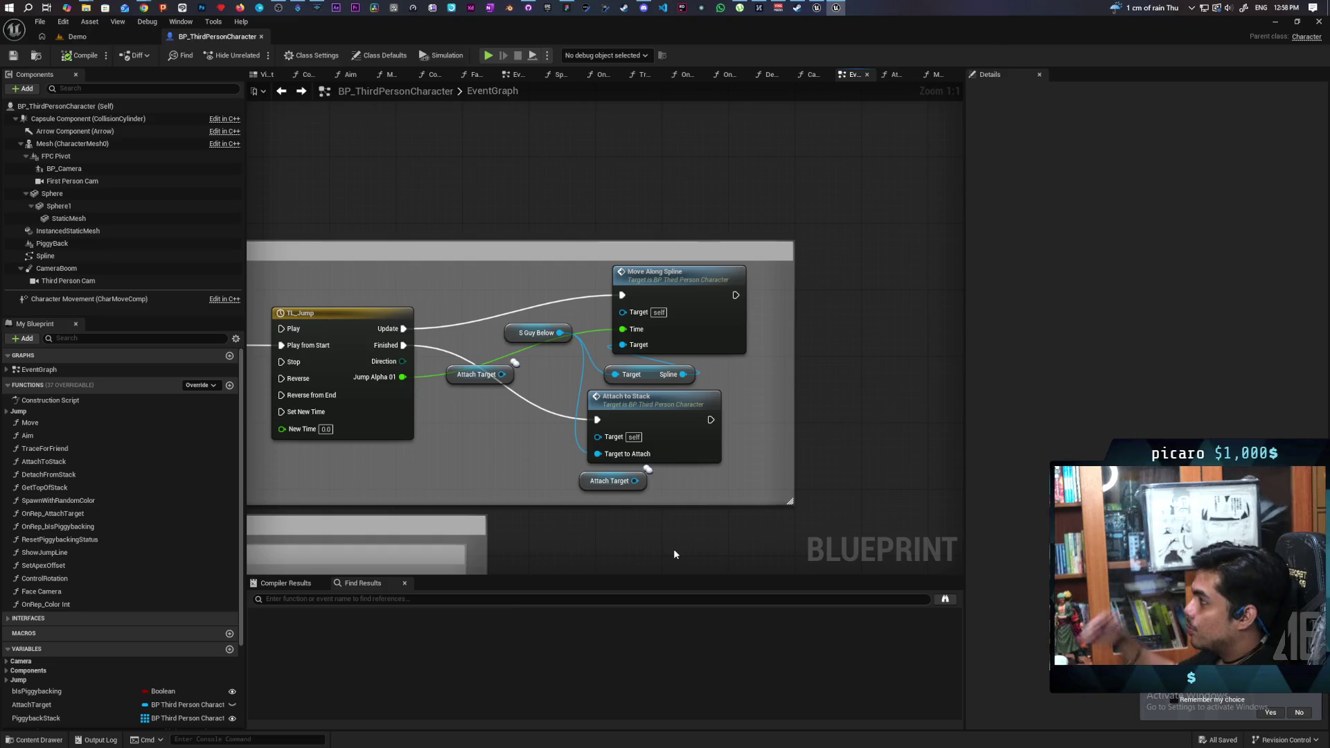
pyautogui.rightClick(551, 353)
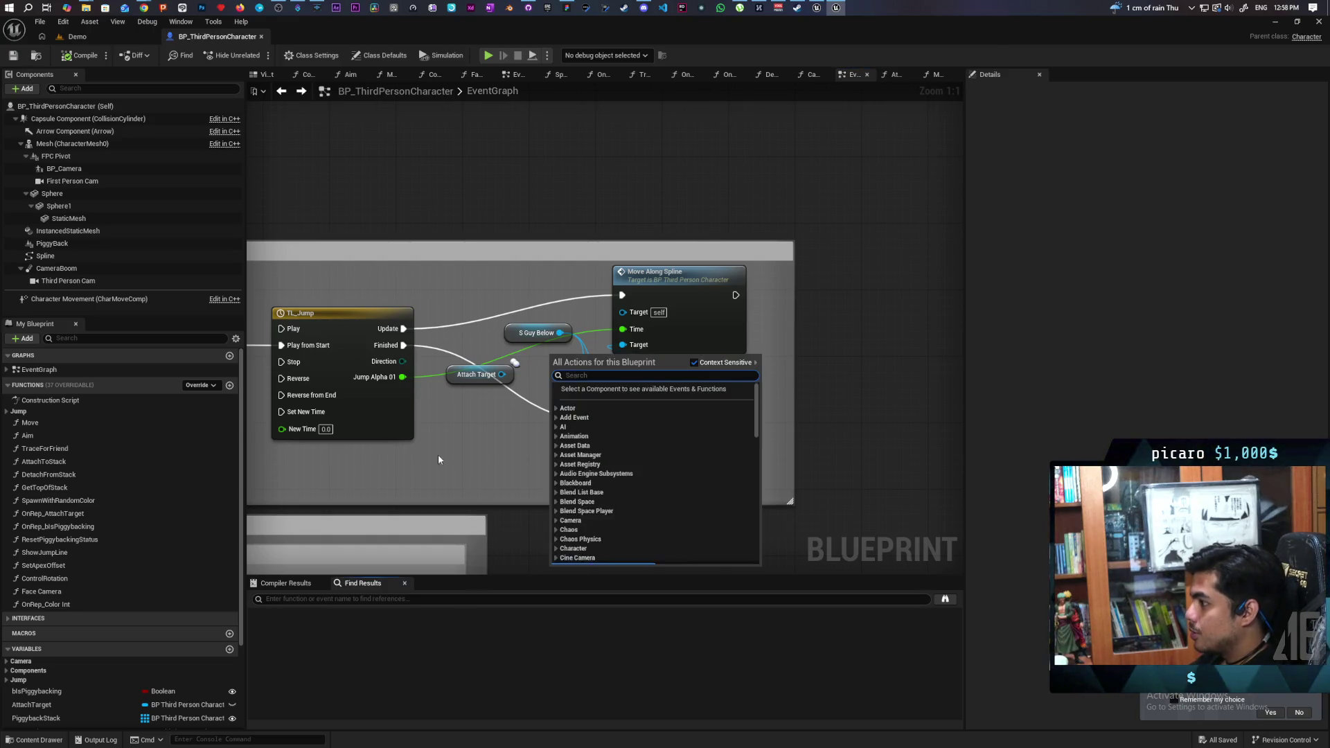
# Step: Open AttachToStack and inspect its Stop Lag, Ignore Input and Disable Movement sections
pyautogui.moveTo(437, 454); pyautogui.dragTo(592, 422)
pyautogui.doubleClick(743, 317)
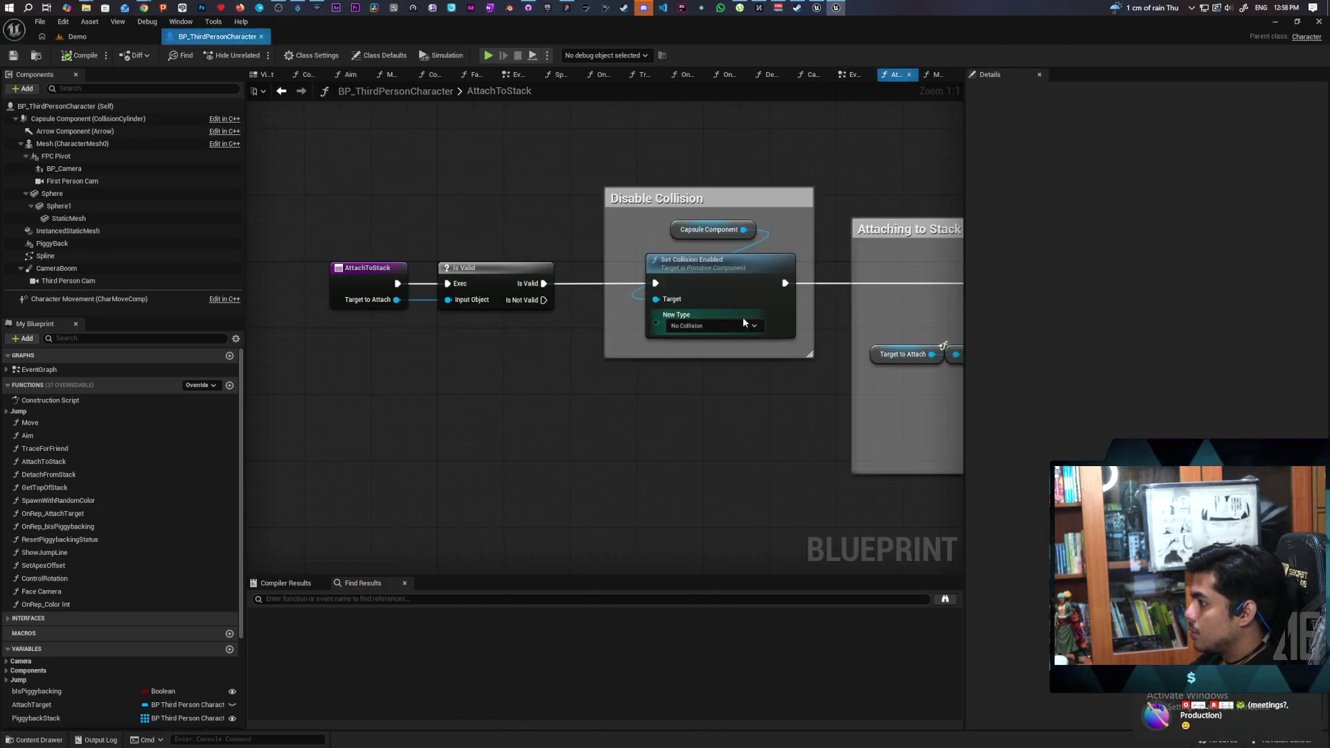
pyautogui.moveTo(741, 446)
pyautogui.mouseDown()
pyautogui.moveTo(582, 426)
pyautogui.moveTo(340, 433)
pyautogui.mouseUp()
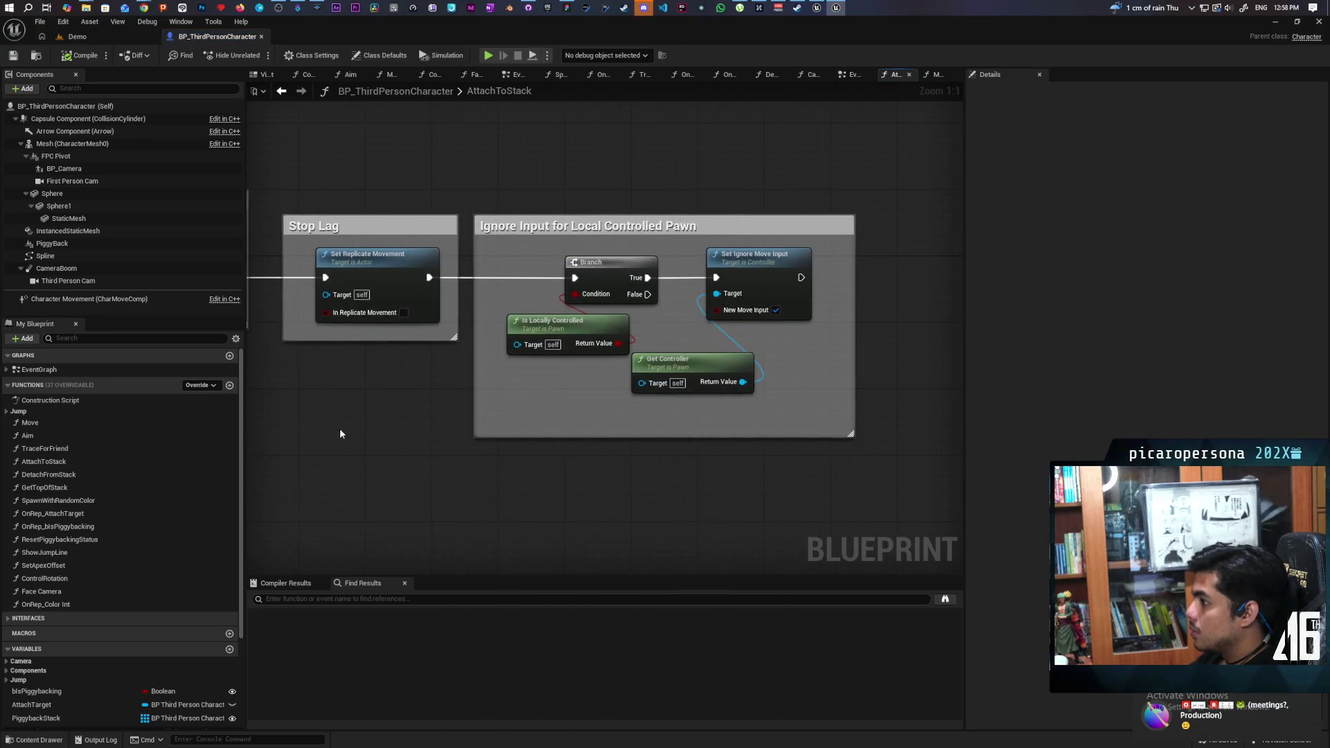
pyautogui.moveTo(336, 378); pyautogui.dragTo(625, 347)
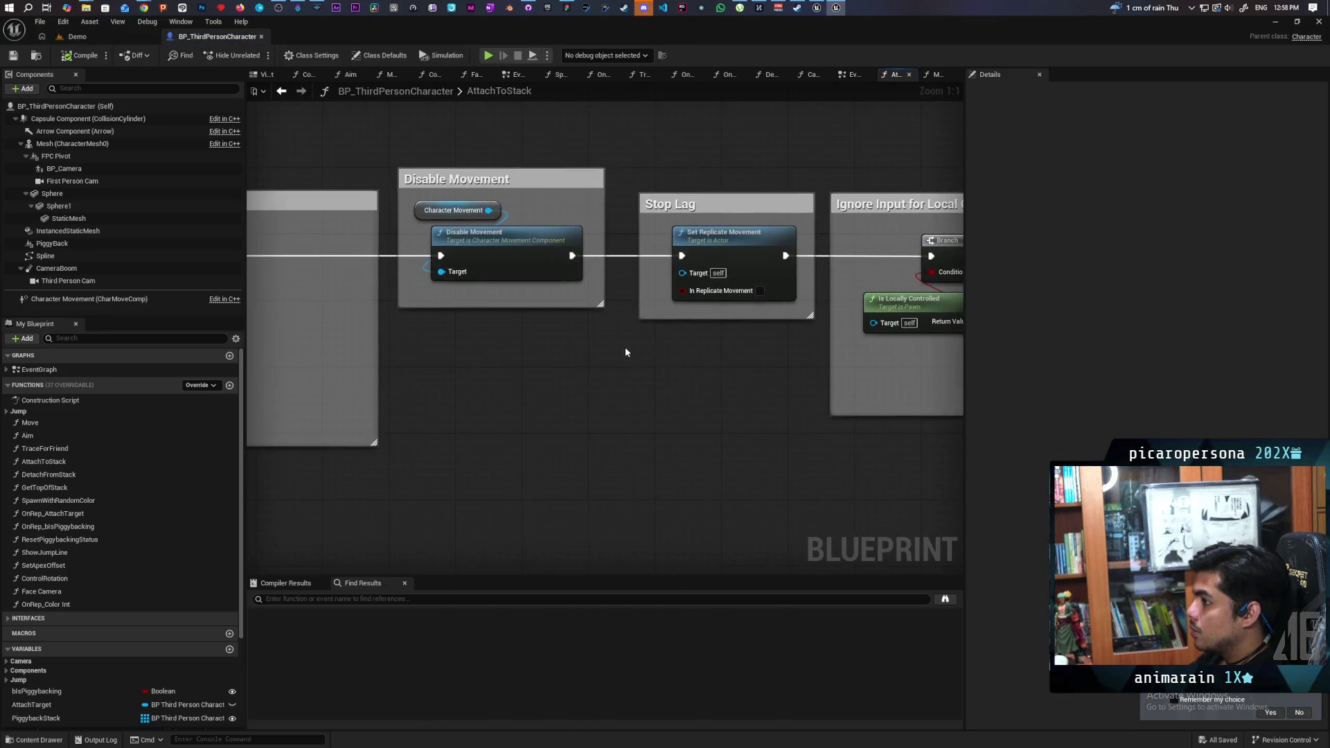
pyautogui.moveTo(450, 161)
pyautogui.mouseDown()
pyautogui.moveTo(554, 352)
pyautogui.moveTo(601, 368)
pyautogui.mouseUp()
pyautogui.click(600, 369)
pyautogui.moveTo(702, 175)
pyautogui.mouseDown()
pyautogui.moveTo(751, 369)
pyautogui.moveTo(736, 389)
pyautogui.mouseUp()
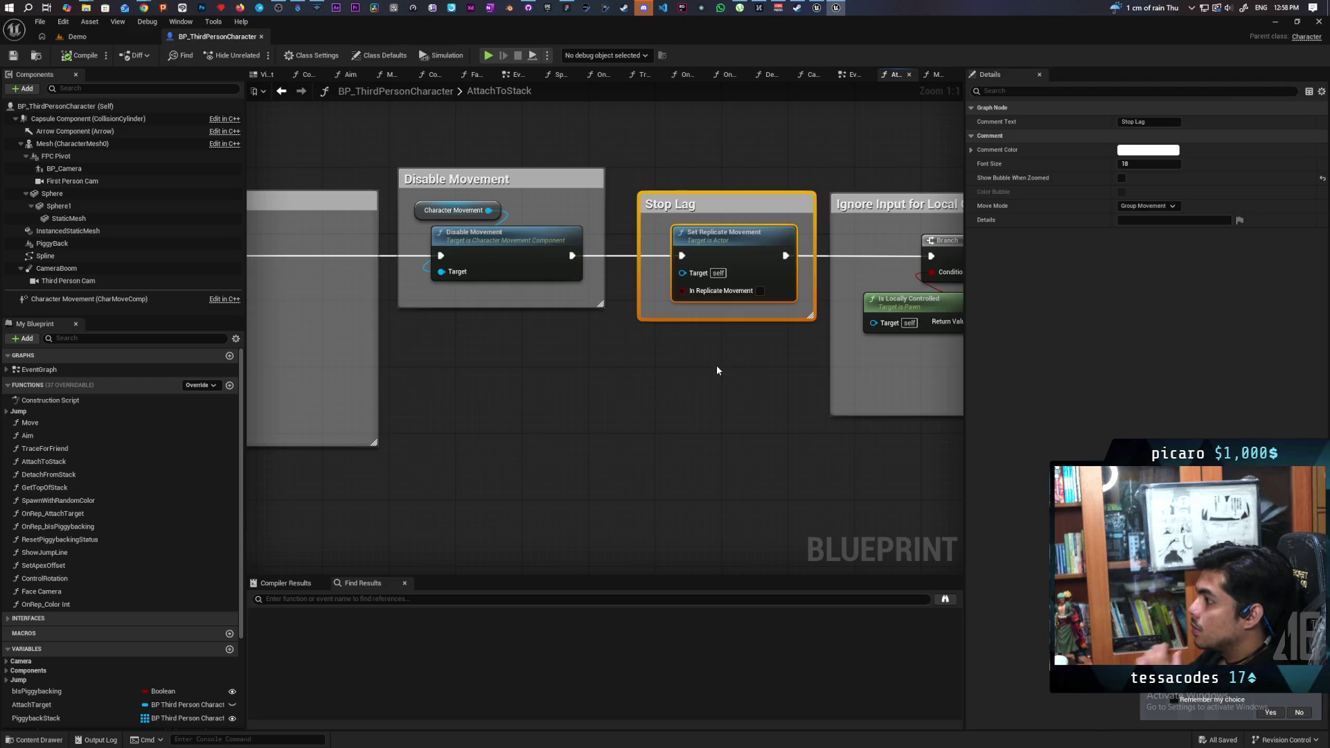
# Step: Pan across the function graph, then return to the EventGraph's Jump and Attach nodes
pyautogui.scroll(-2, 717, 368)
pyautogui.moveTo(716, 368)
pyautogui.mouseDown()
pyautogui.moveTo(579, 371)
pyautogui.moveTo(834, 360)
pyautogui.moveTo(813, 374)
pyautogui.moveTo(549, 396)
pyautogui.mouseUp()
pyautogui.scroll(2, 557, 380)
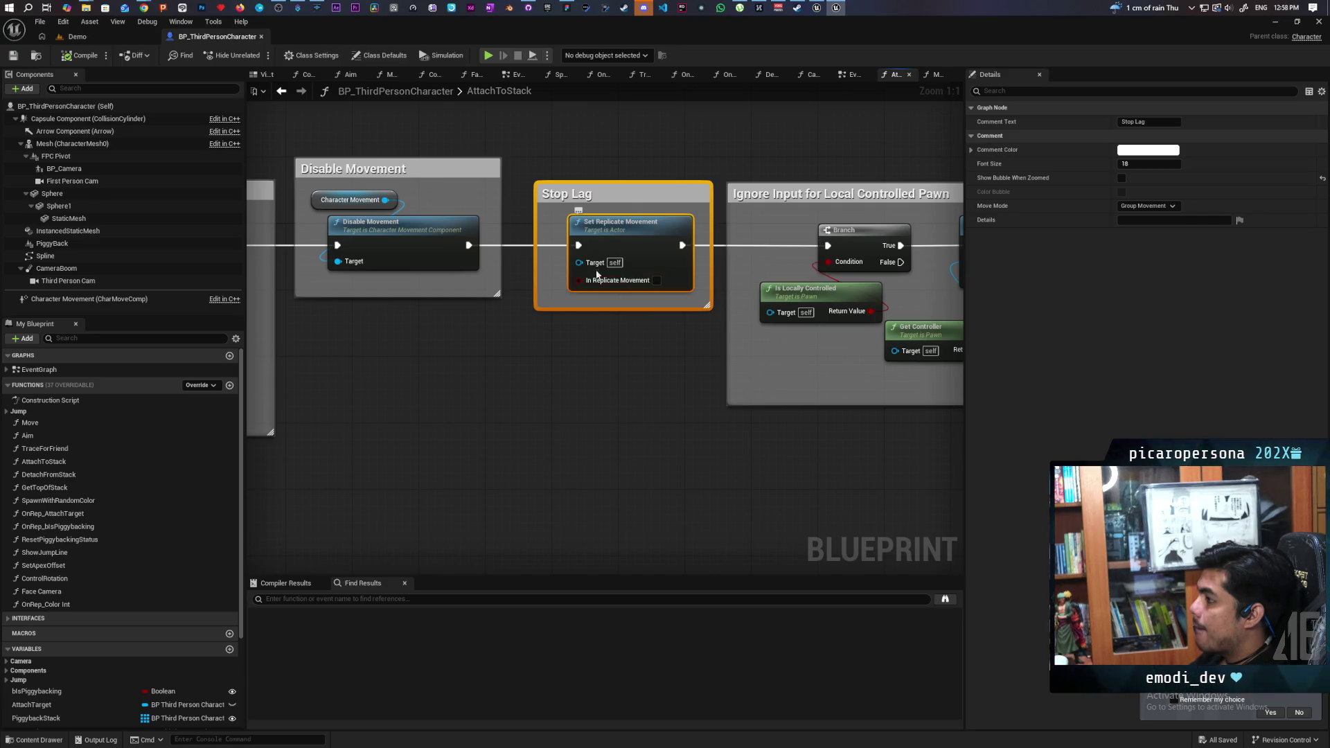
pyautogui.click(281, 91)
pyautogui.scroll(-4, 734, 413)
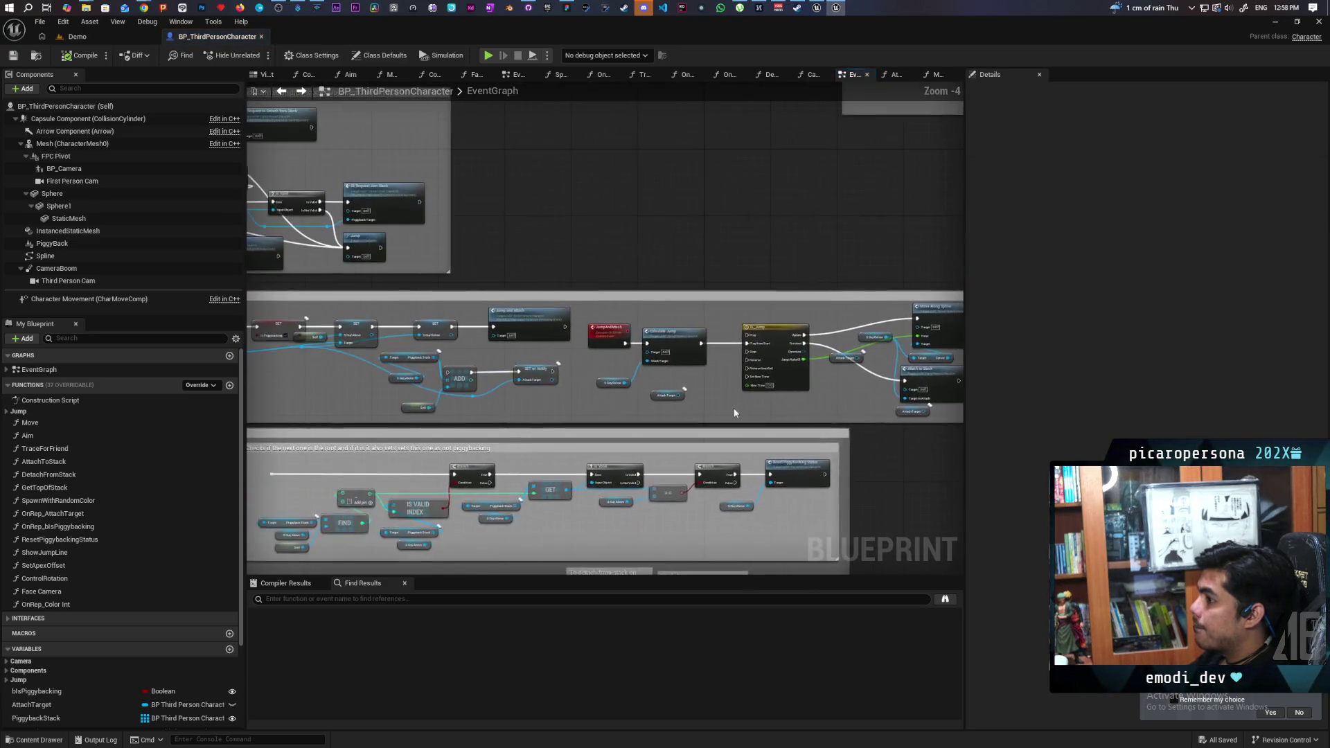
pyautogui.scroll(3, 589, 392)
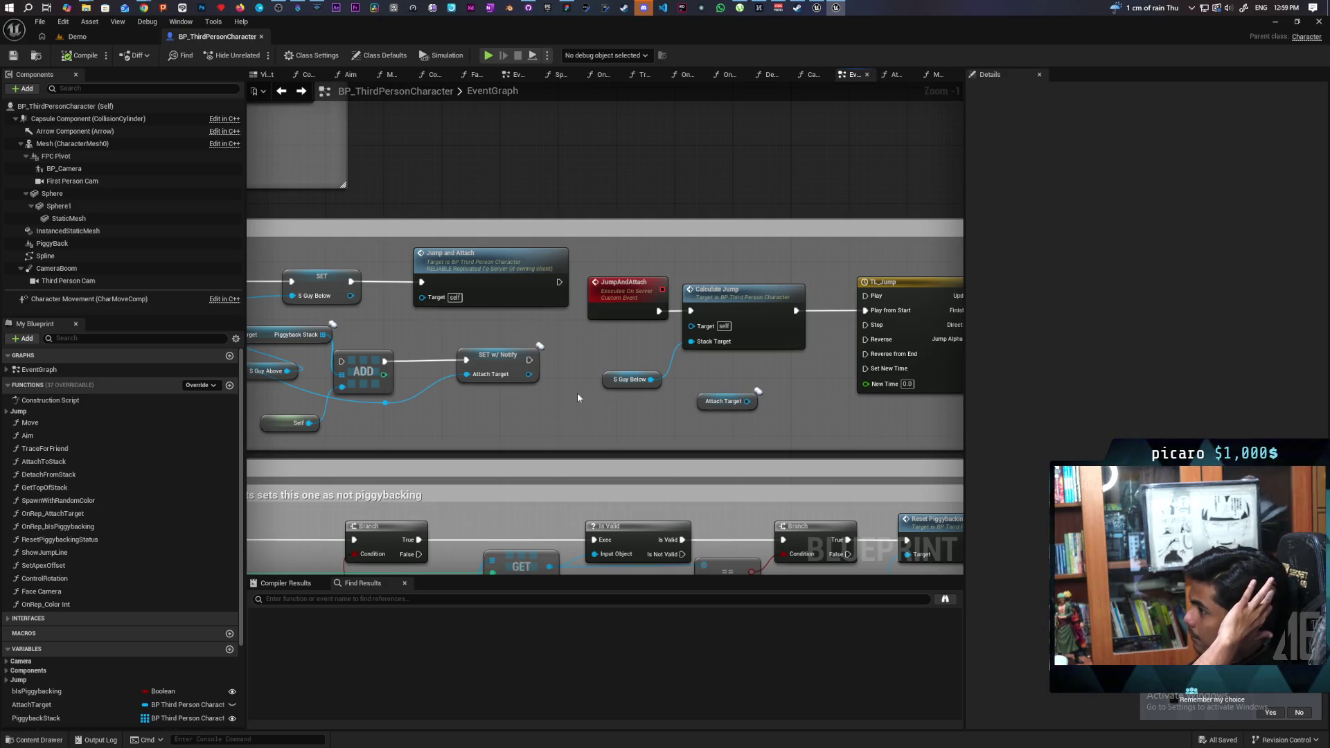
pyautogui.moveTo(848, 396)
pyautogui.mouseDown()
pyautogui.moveTo(617, 358)
pyautogui.moveTo(715, 362)
pyautogui.moveTo(607, 344)
pyautogui.moveTo(691, 344)
pyautogui.moveTo(394, 345)
pyautogui.mouseUp()
# Step: Reopen AttachToStack and frame its Disable Collision and Attaching to Stack sections
pyautogui.doubleClick(721, 329)
pyautogui.moveTo(695, 368); pyautogui.dragTo(584, 362)
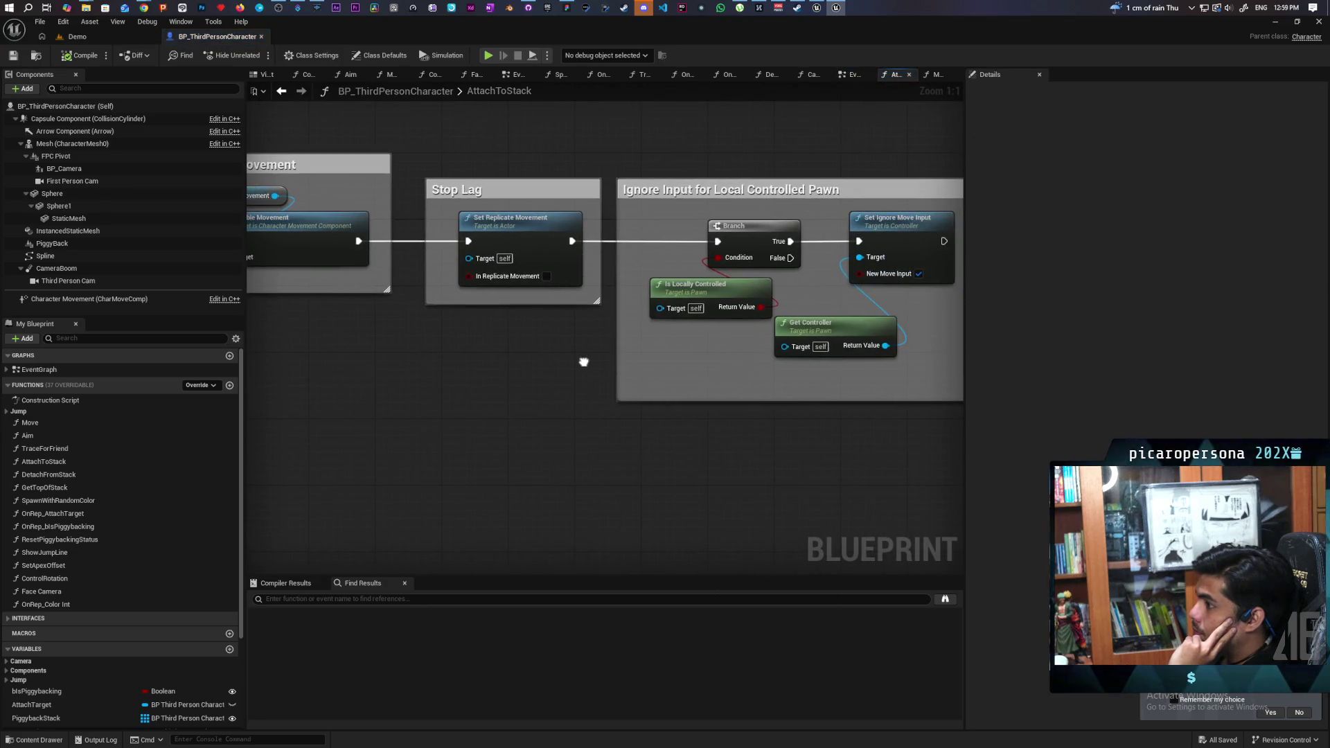
pyautogui.moveTo(485, 360); pyautogui.dragTo(394, 373)
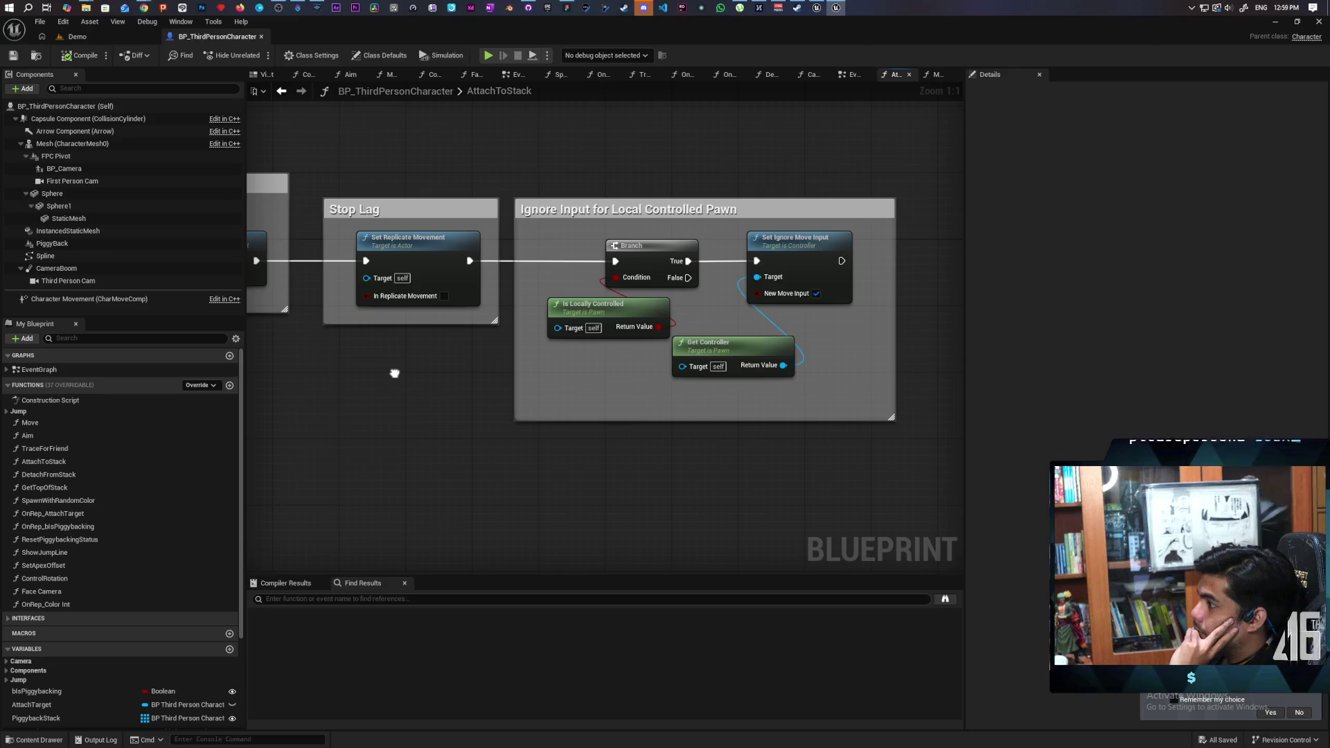
pyautogui.moveTo(395, 373)
pyautogui.mouseDown()
pyautogui.moveTo(626, 365)
pyautogui.moveTo(517, 398)
pyautogui.moveTo(693, 444)
pyautogui.moveTo(784, 440)
pyautogui.moveTo(497, 437)
pyautogui.mouseUp()
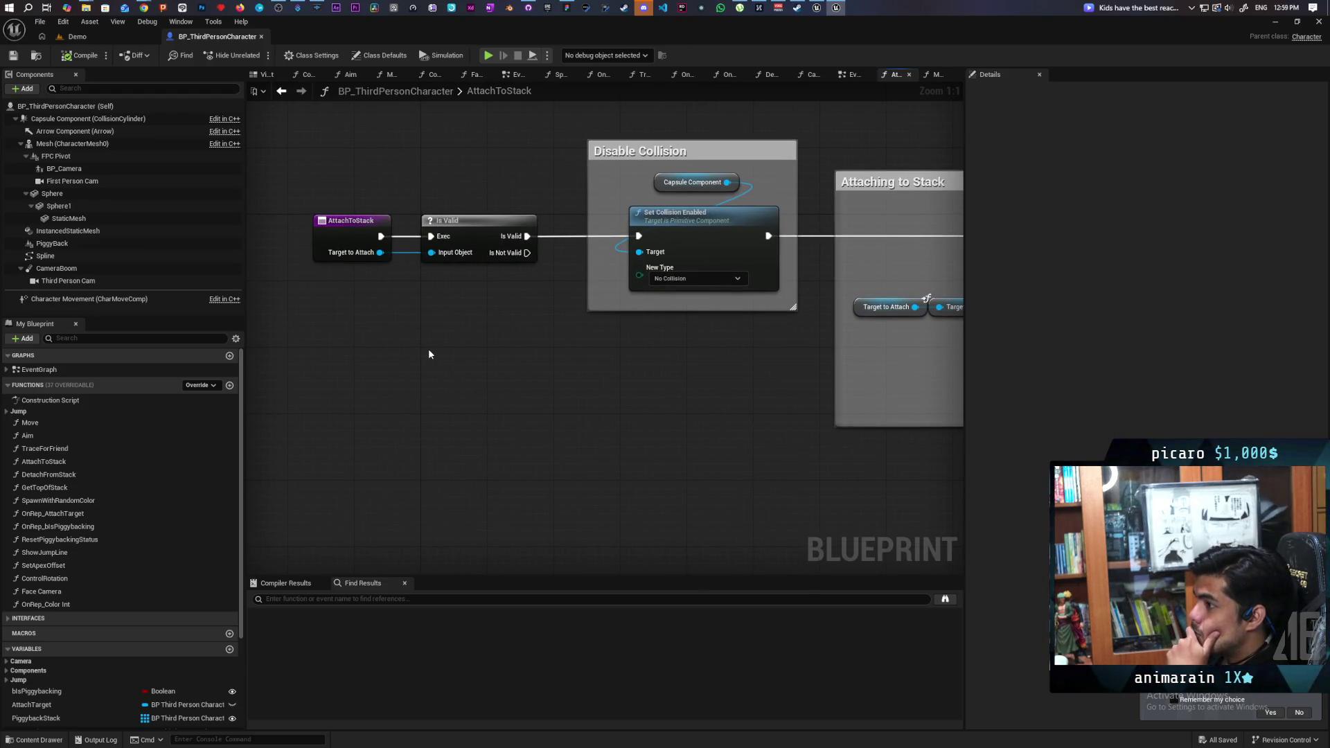
# Step: Pan and zoom to reveal the full Attach Actor To Component node
pyautogui.moveTo(428, 354); pyautogui.dragTo(397, 385)
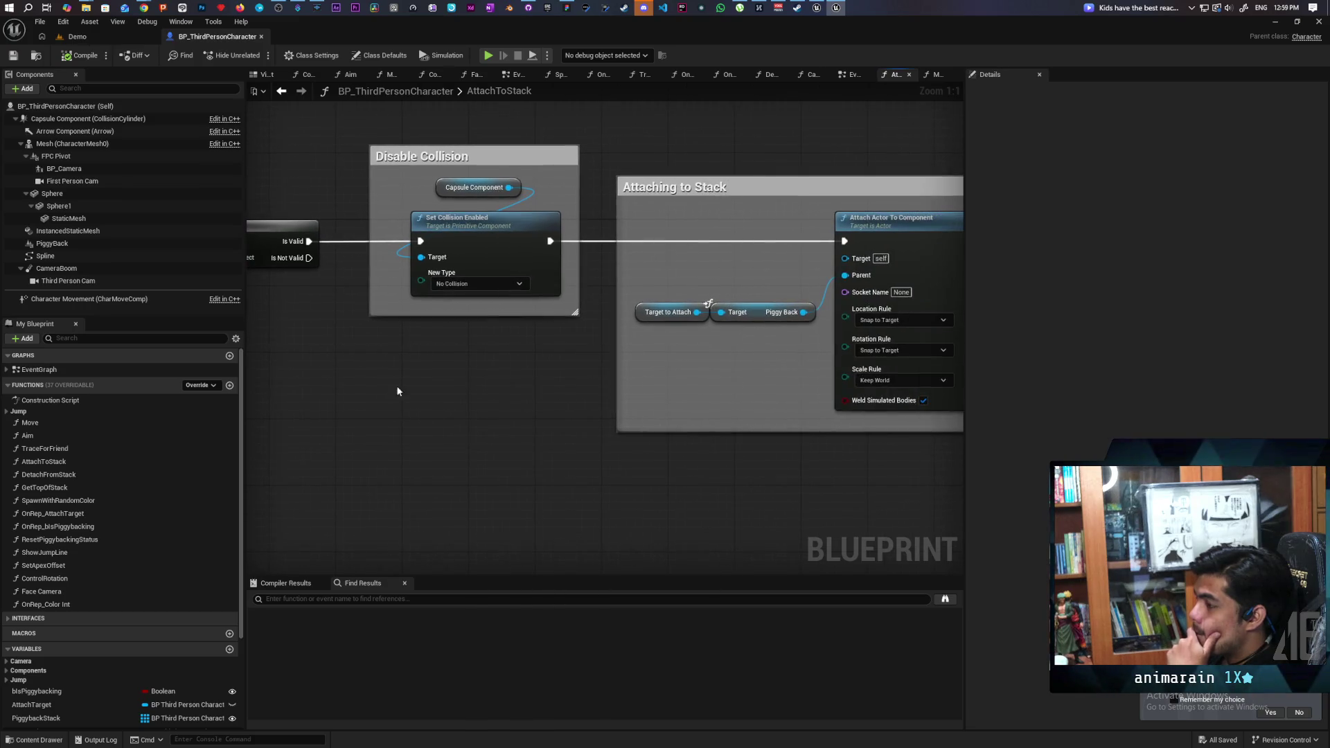
pyautogui.scroll(-2, 468, 365)
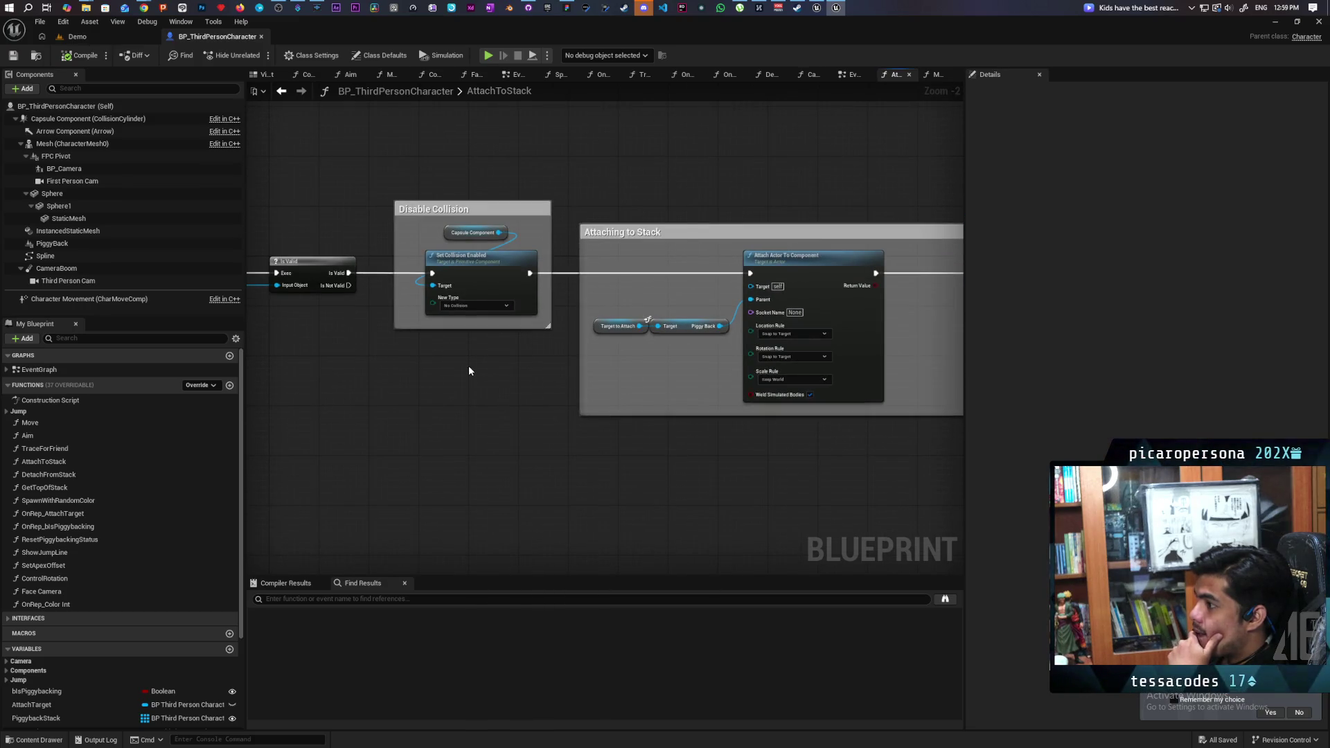
pyautogui.scroll(1, 468, 364)
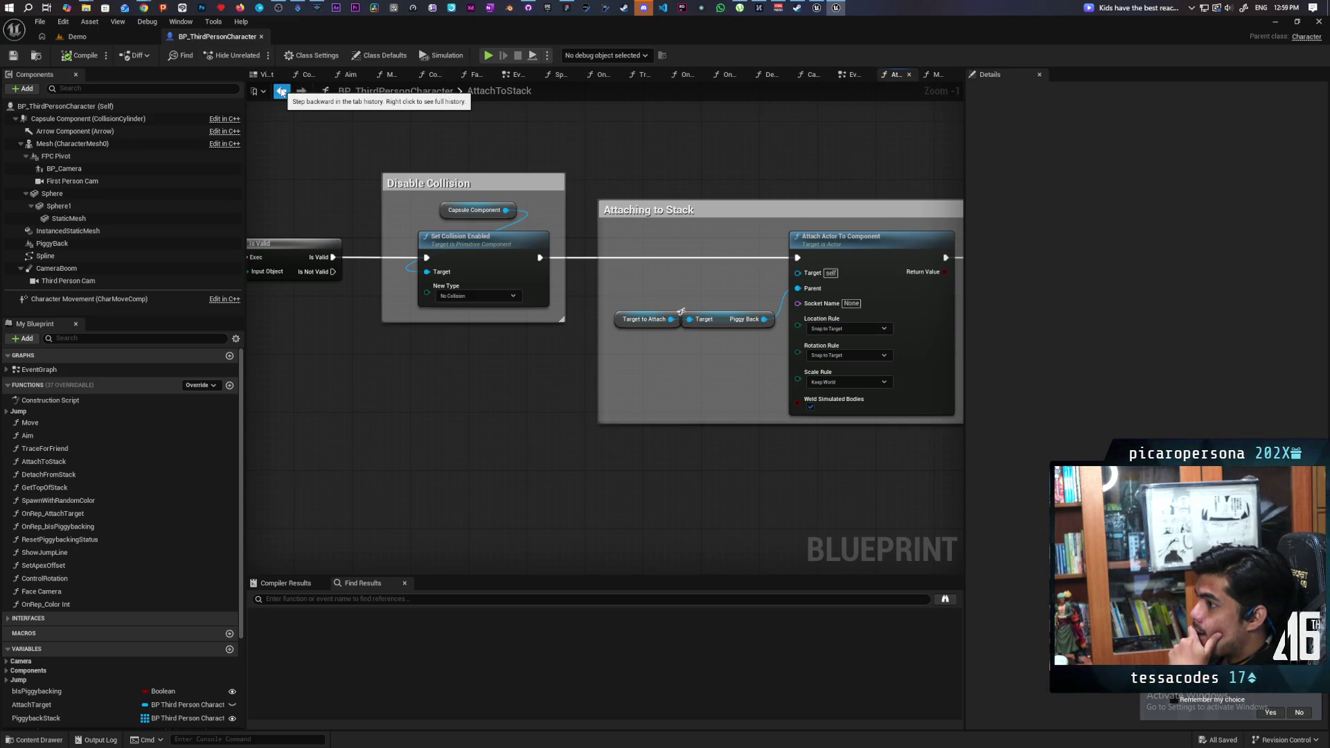
# Step: Go back to the EventGraph, reopen AttachToStack, and center the Attach Actor To Component node
pyautogui.click(281, 92)
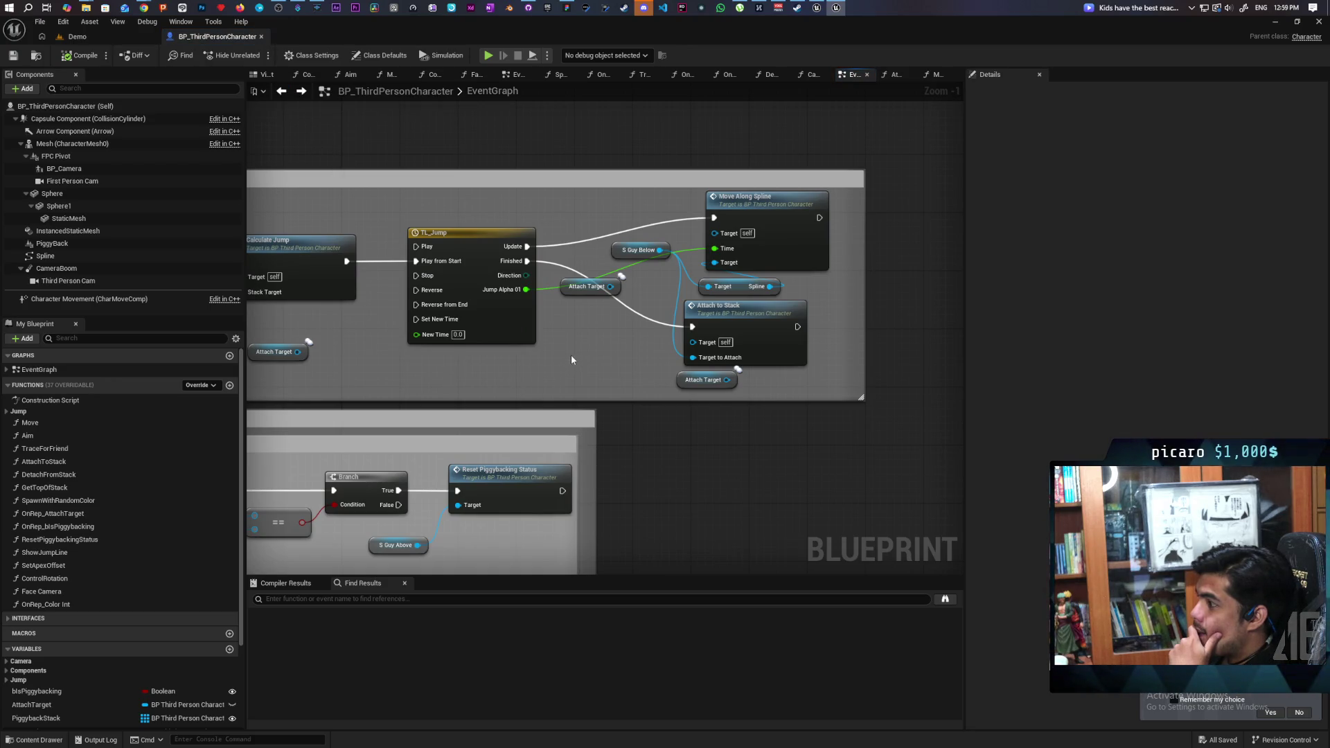
pyautogui.doubleClick(755, 330)
pyautogui.moveTo(757, 334)
pyautogui.mouseDown()
pyautogui.moveTo(544, 350)
pyautogui.moveTo(811, 357)
pyautogui.moveTo(499, 336)
pyautogui.mouseUp()
pyautogui.moveTo(570, 373); pyautogui.dragTo(508, 354)
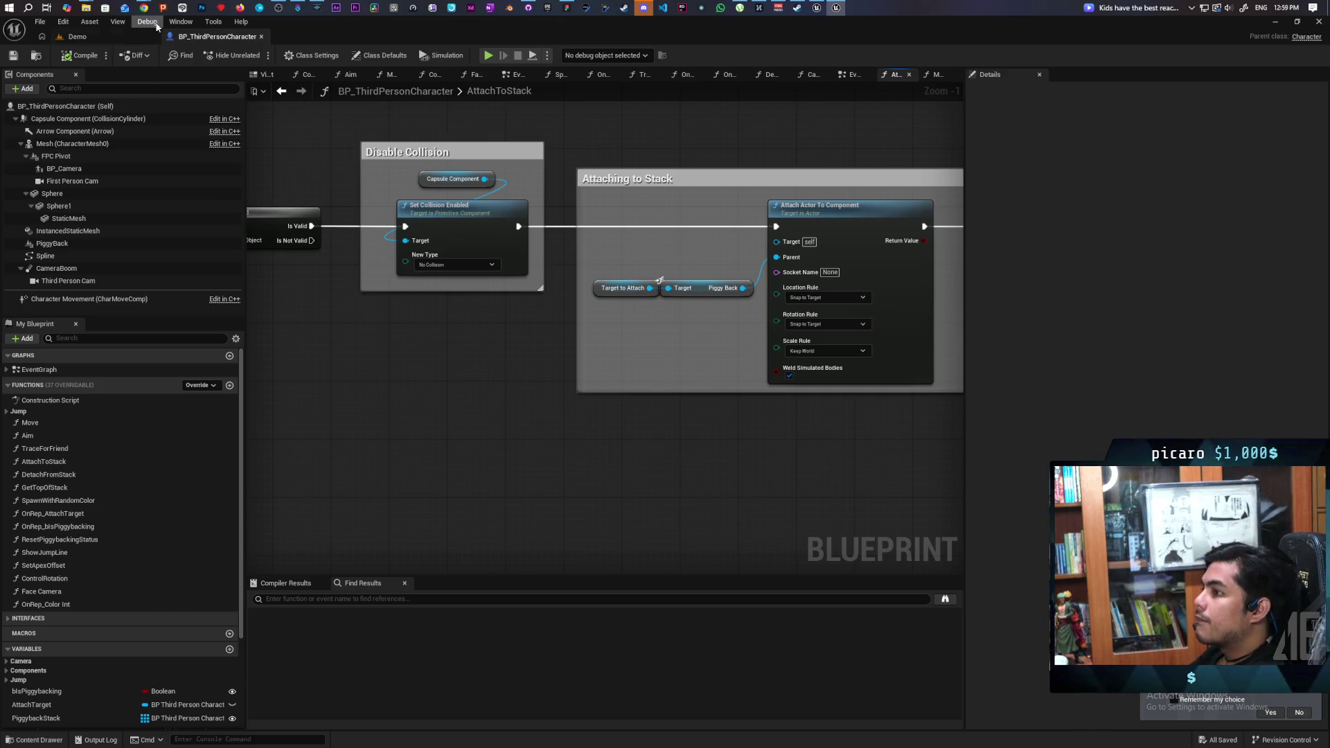
# Step: Search Google for 'does attach actor to component replicate ue5' and open the replication video result
pyautogui.moveTo(148, 9)
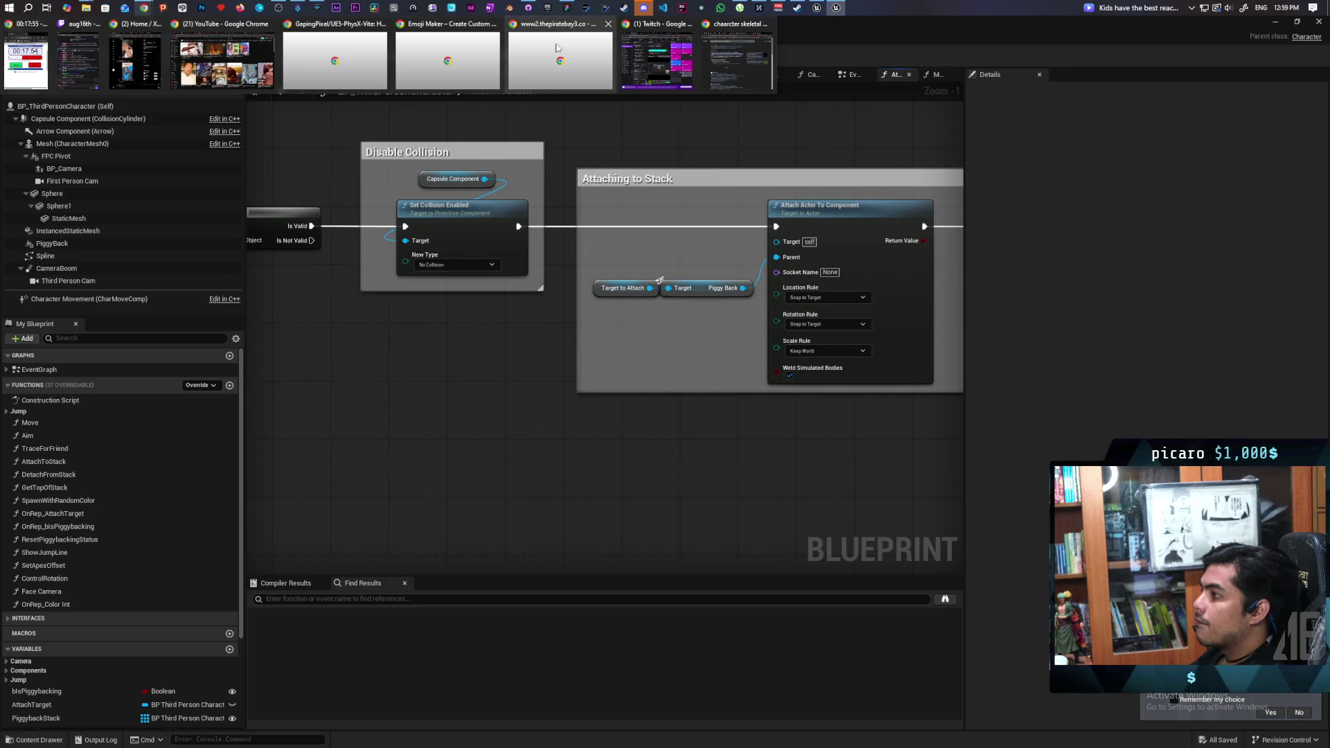
pyautogui.click(738, 59)
pyautogui.click(774, 167)
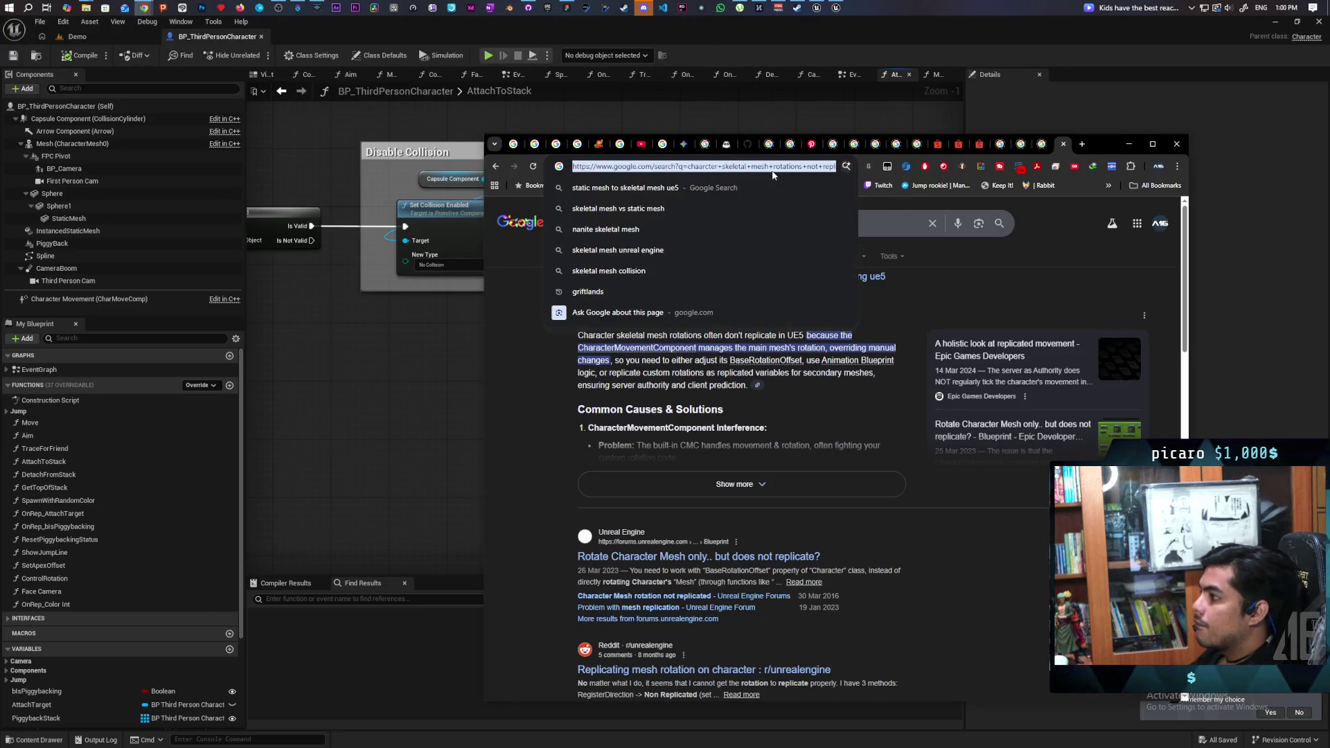
pyautogui.write('does atta')
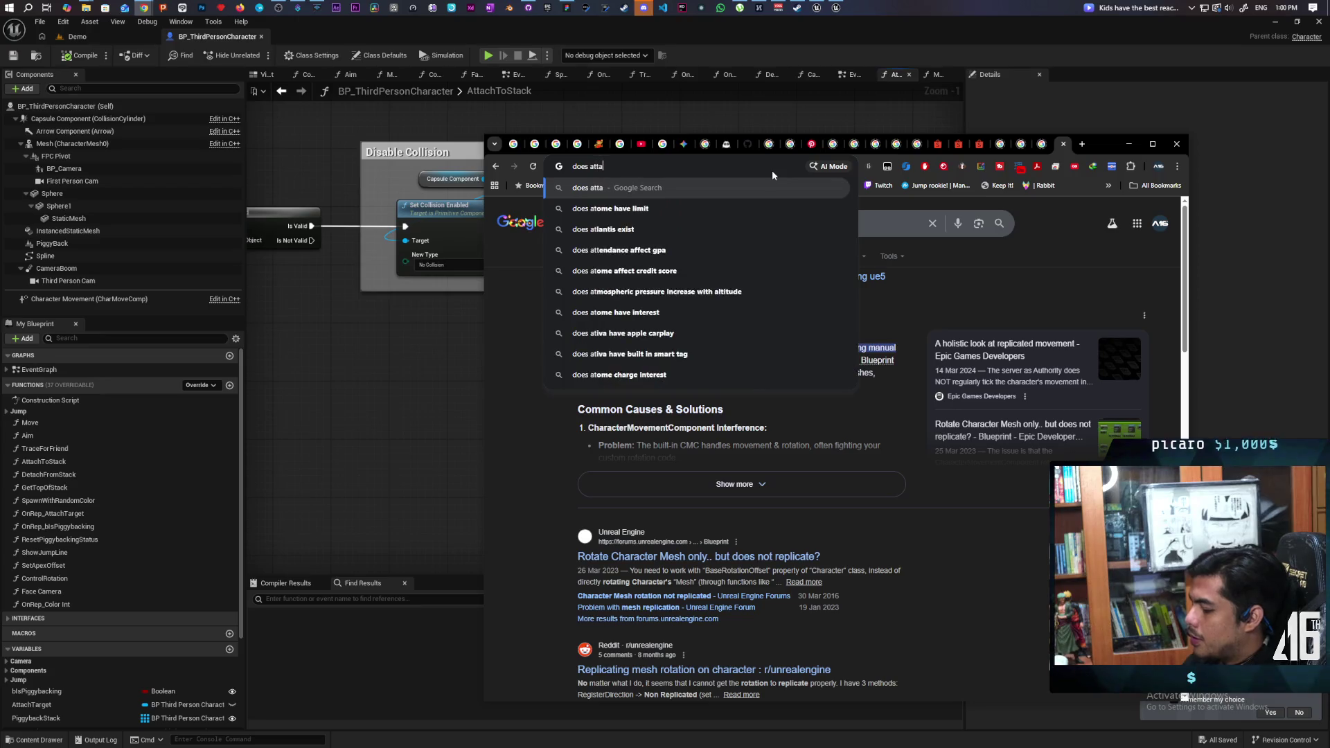
pyautogui.write('ch actor to ')
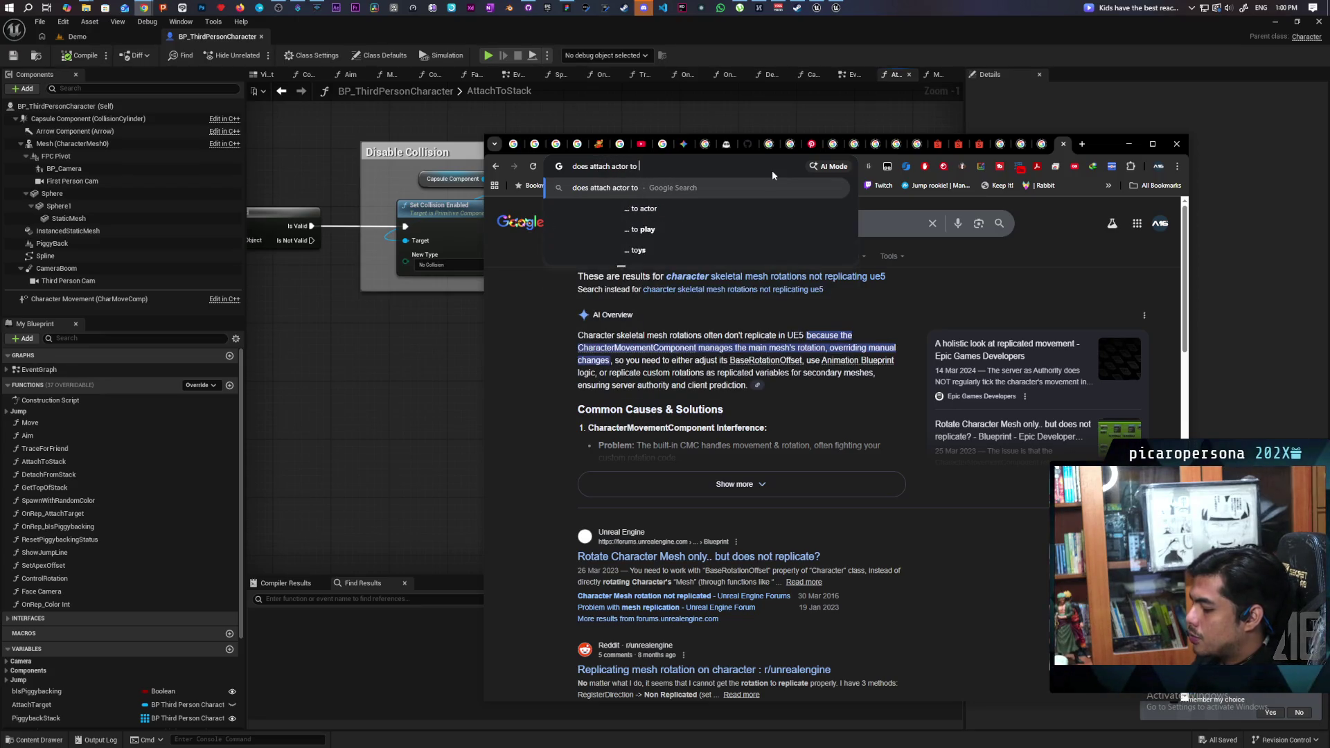
pyautogui.write('component ')
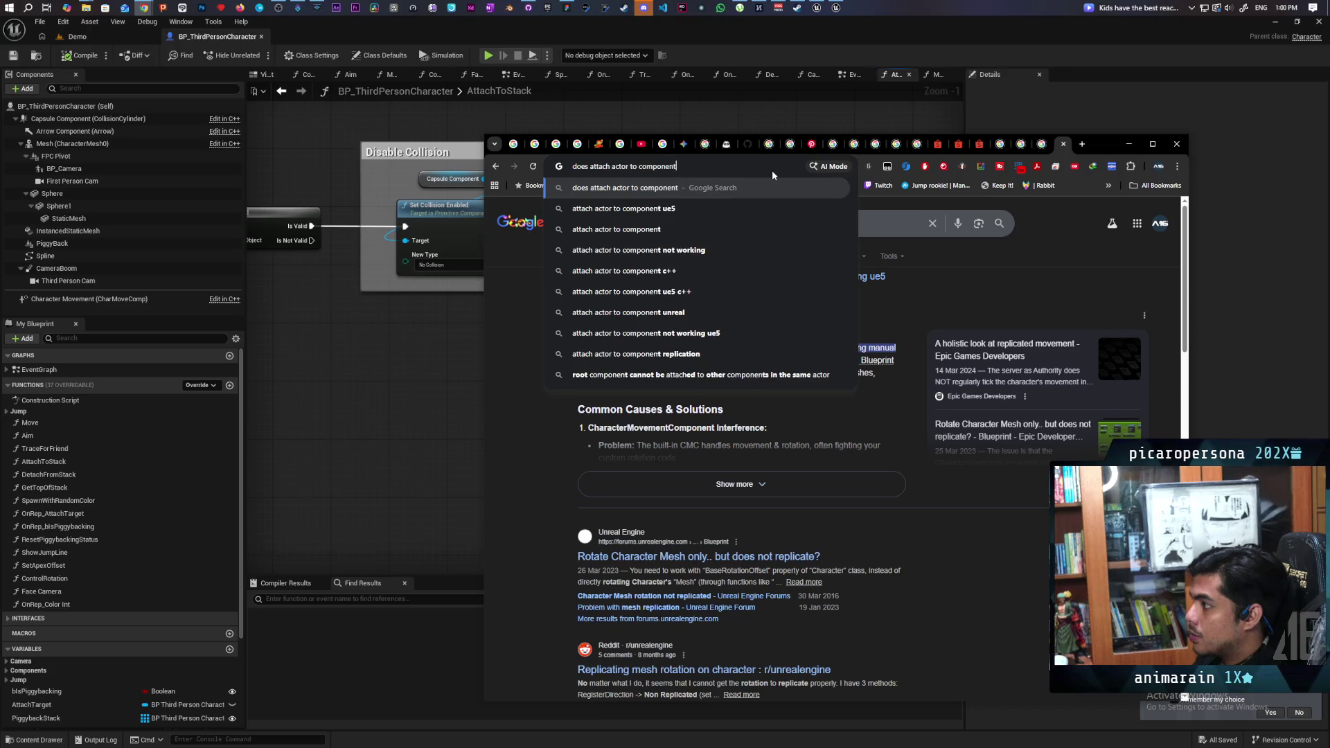
pyautogui.write('replicate ')
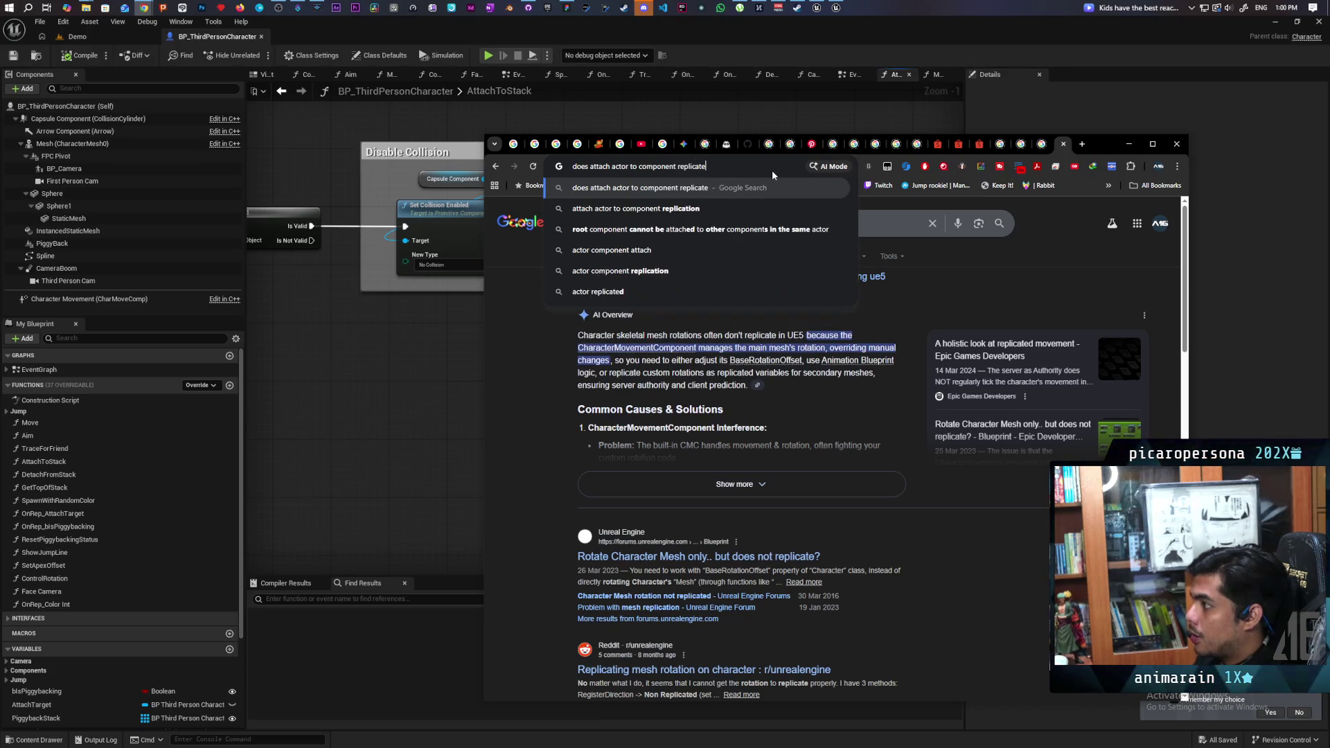
pyautogui.write('ue5')
pyautogui.press('Return')
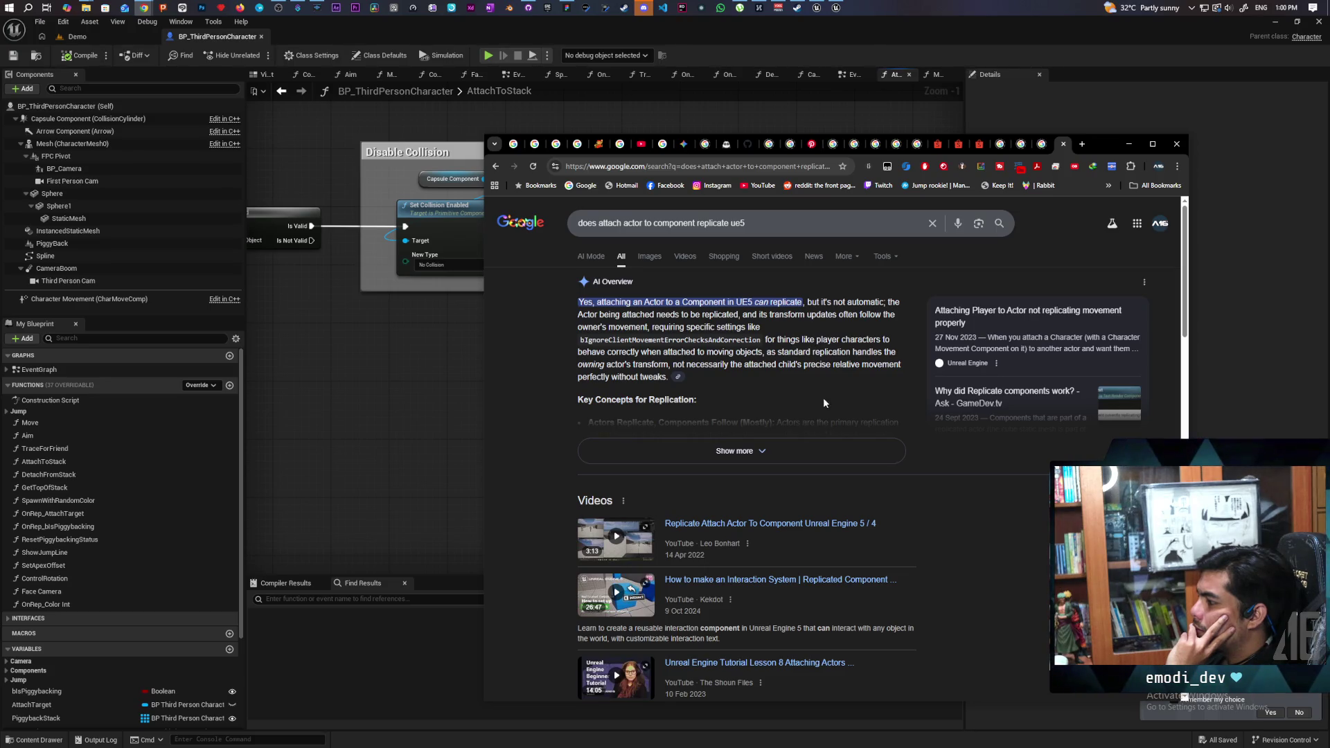
pyautogui.click(616, 534)
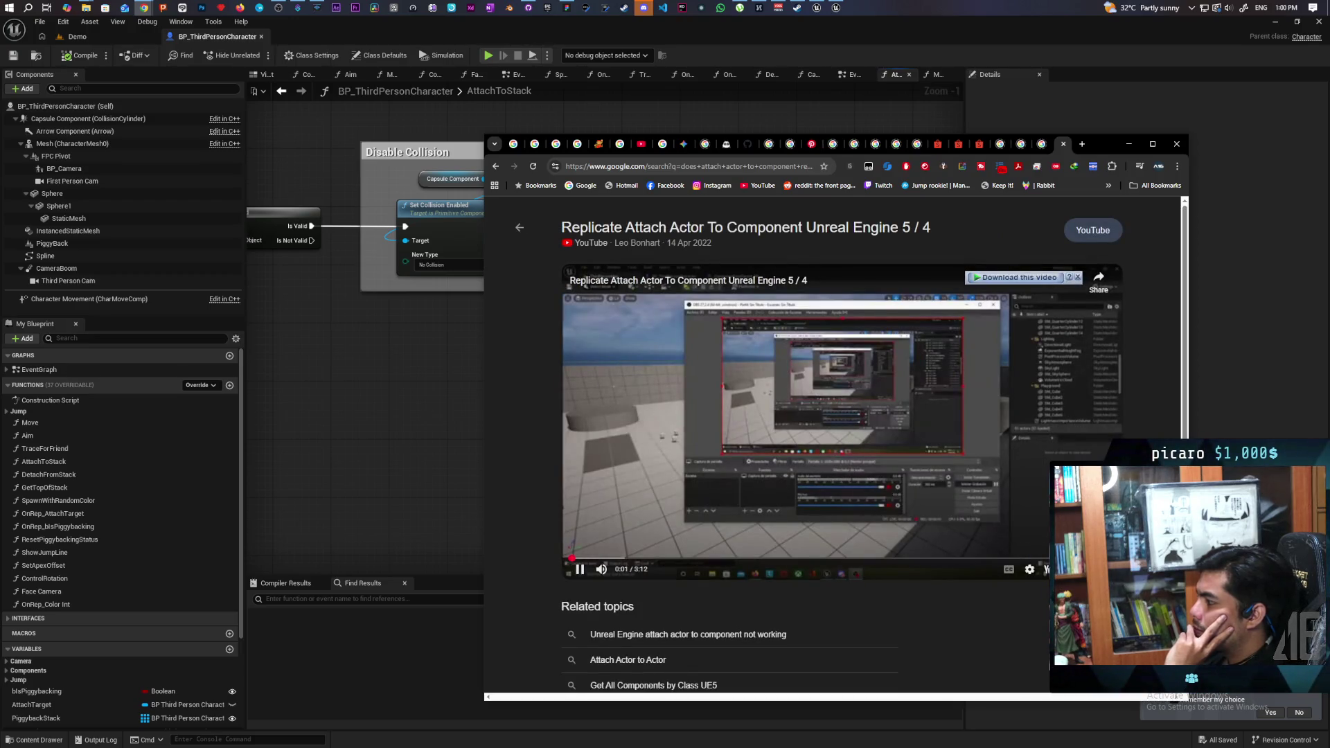
# Step: Watch the Replicate Attach Actor To Component tutorial full screen, skipping ahead to its multiplayer demo
pyautogui.press('f')
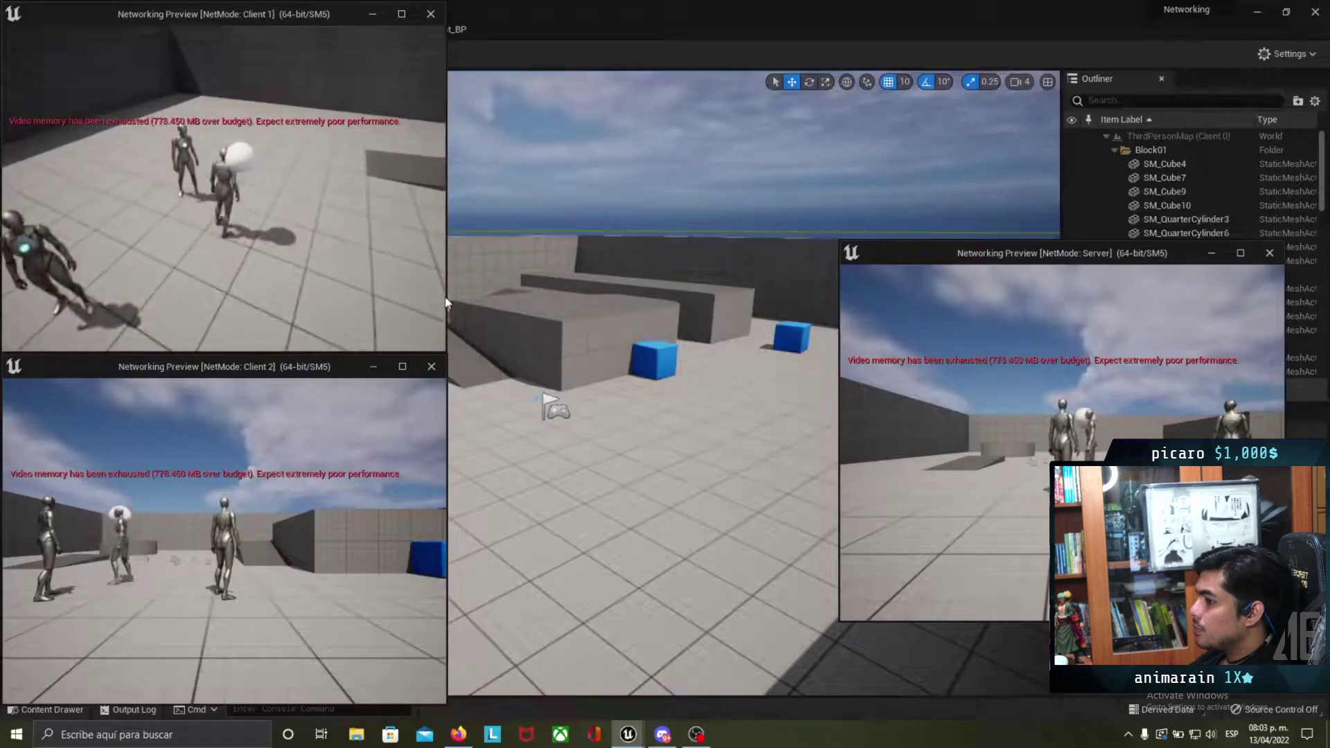
pyautogui.moveTo(579, 495)
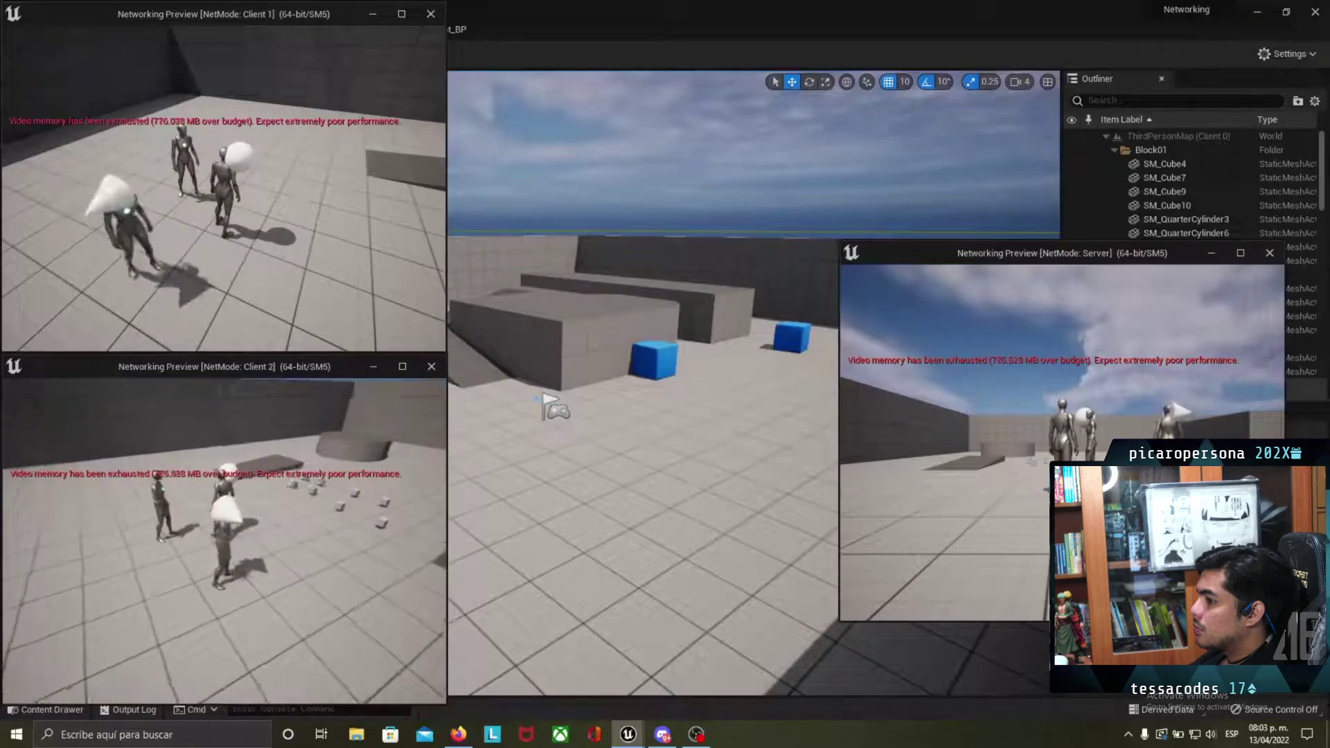
pyautogui.moveTo(525, 426)
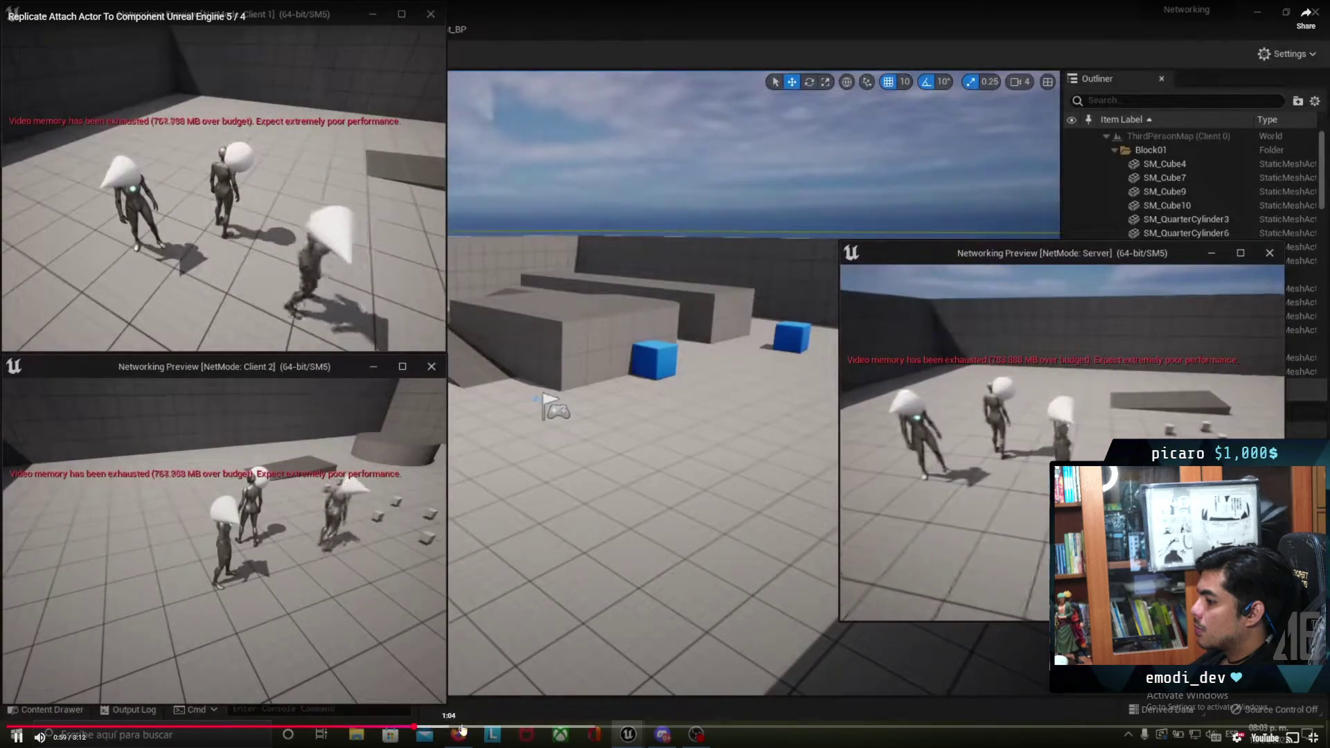
pyautogui.click(415, 727)
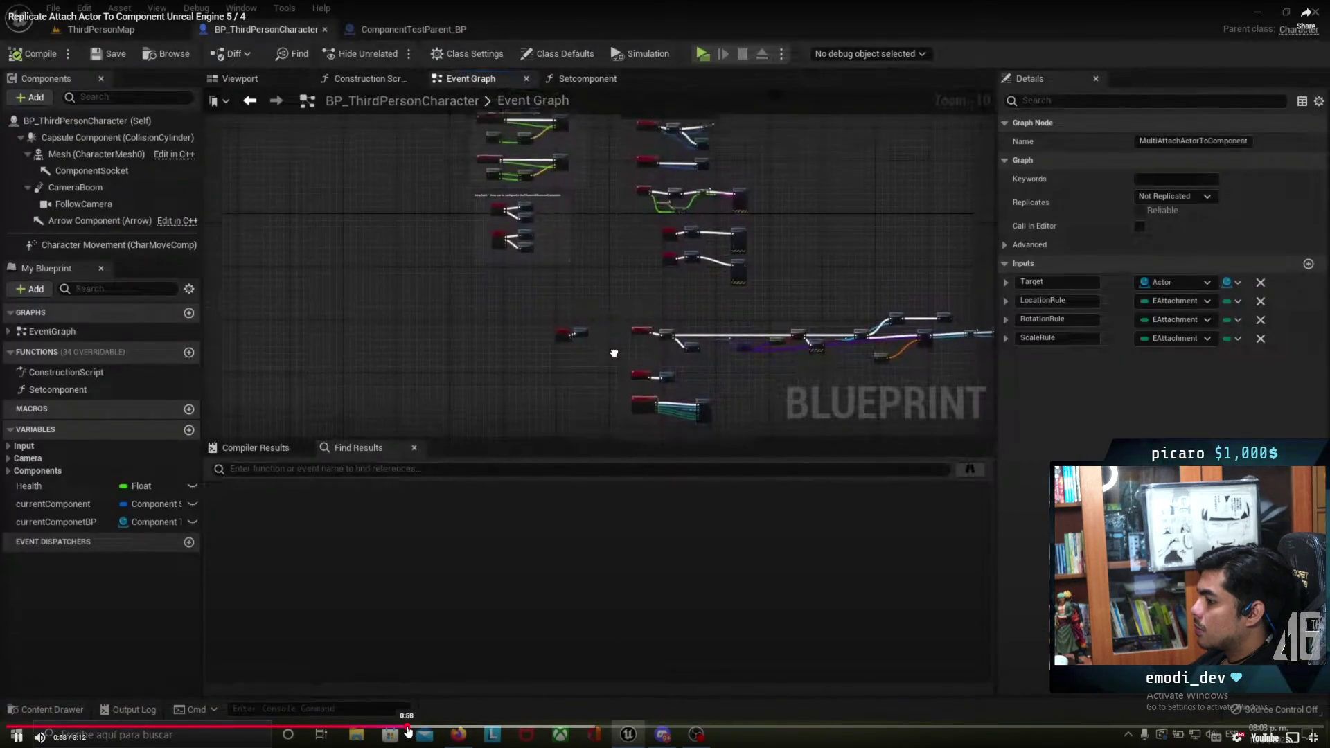
pyautogui.click(398, 726)
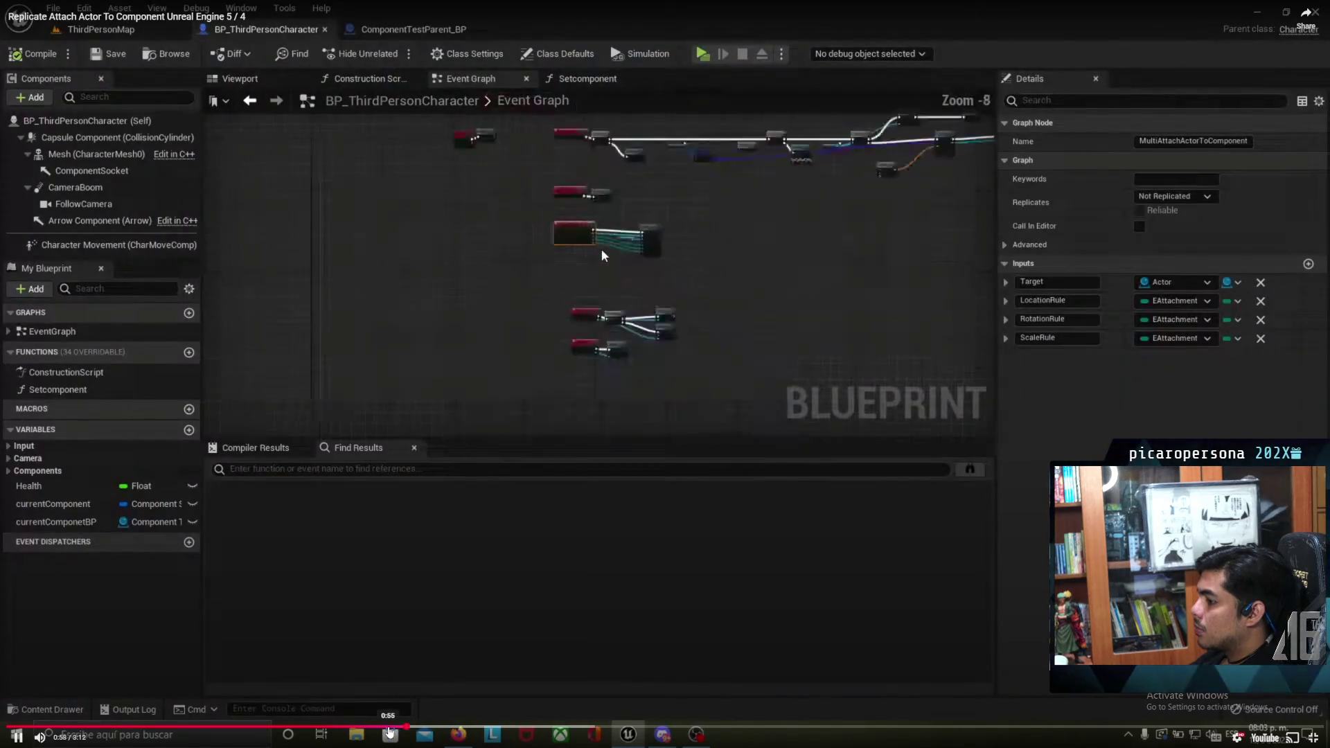
# Step: Rewind and pause the tutorial repeatedly to read its replicated attach graph, then exit full screen
pyautogui.click(390, 726)
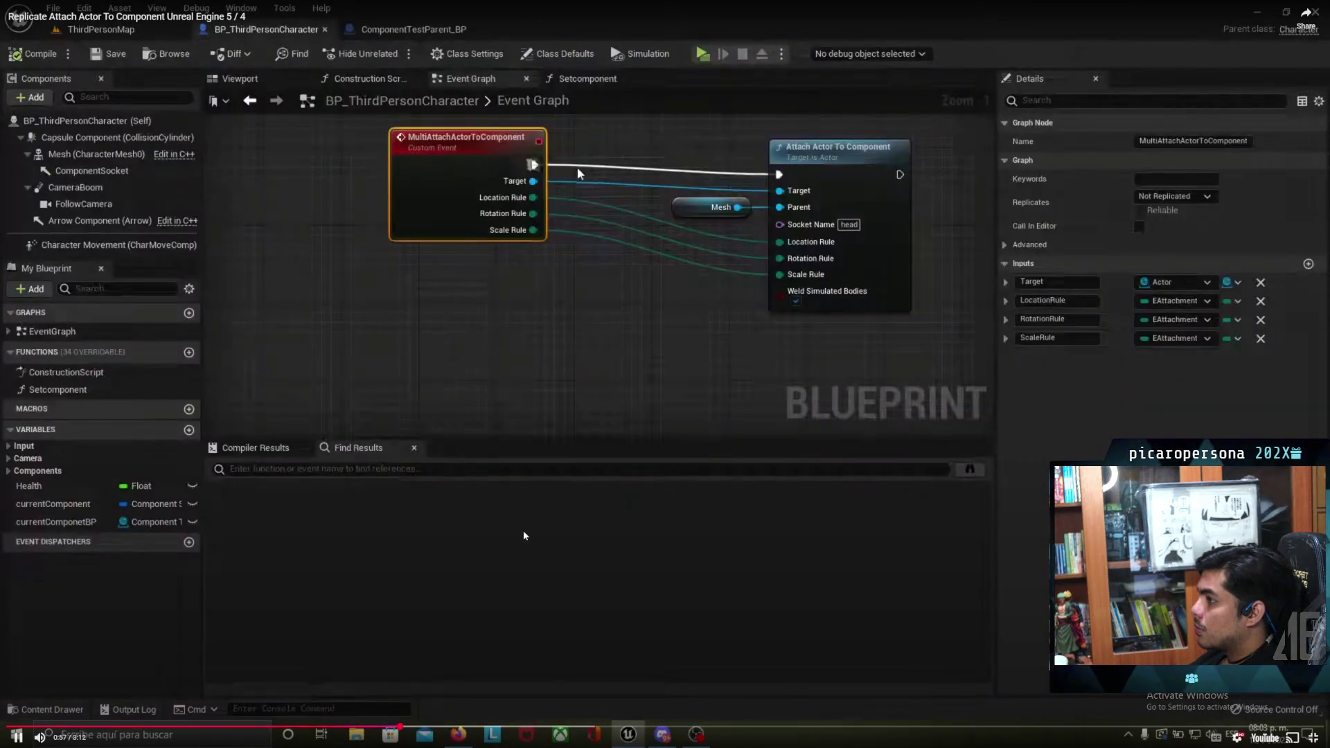
pyautogui.click(613, 279)
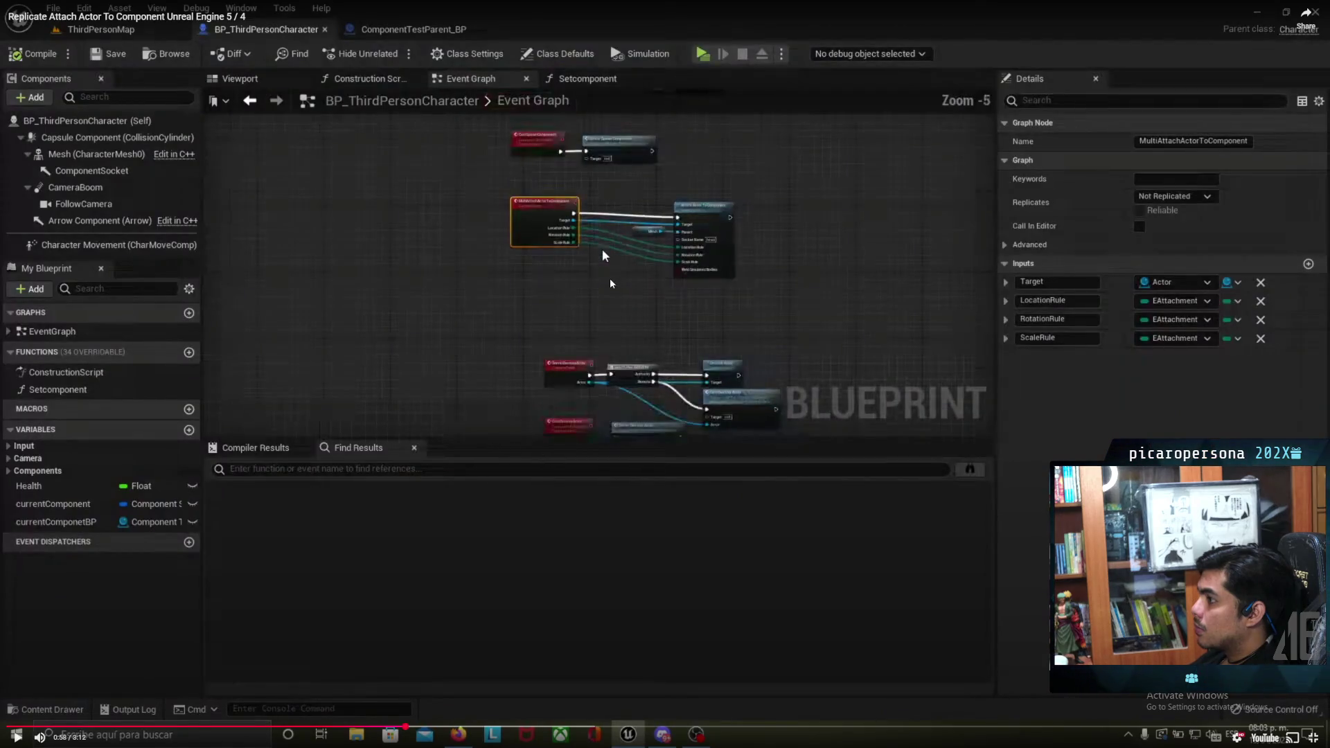
pyautogui.click(612, 283)
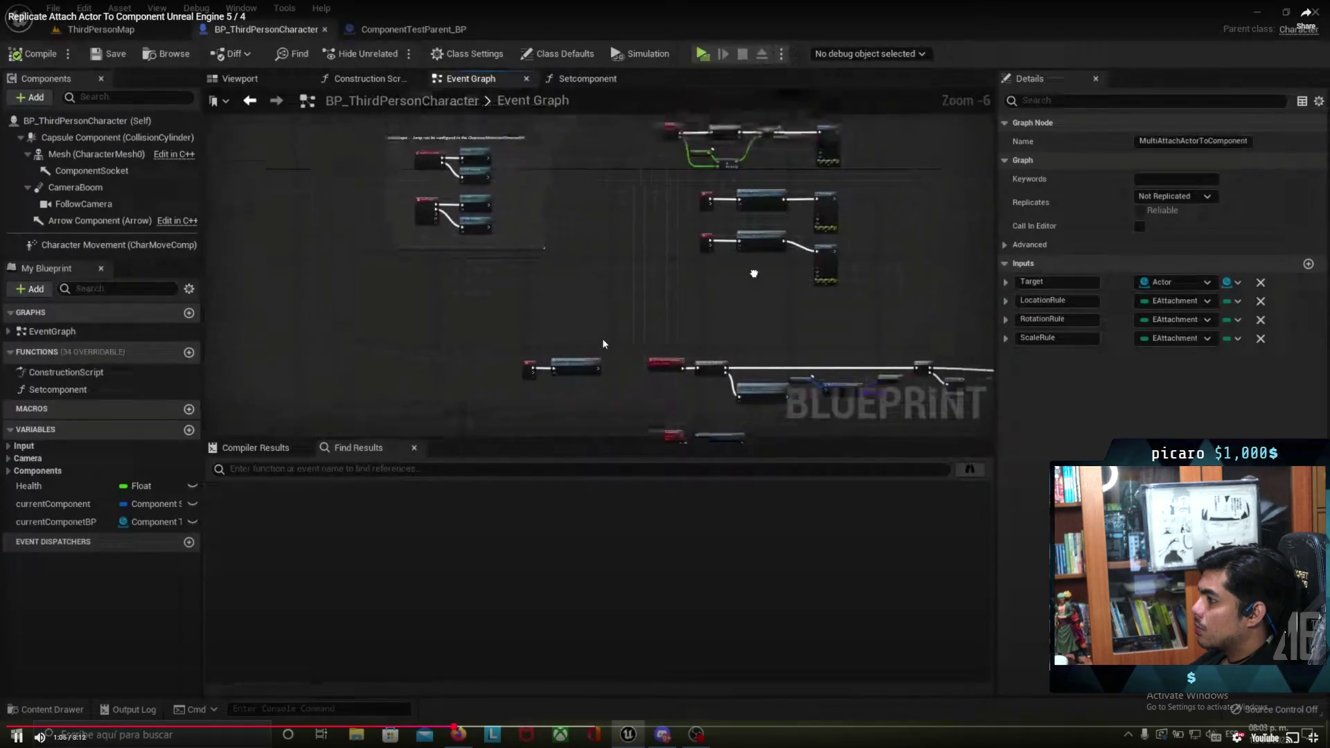
pyautogui.click(648, 290)
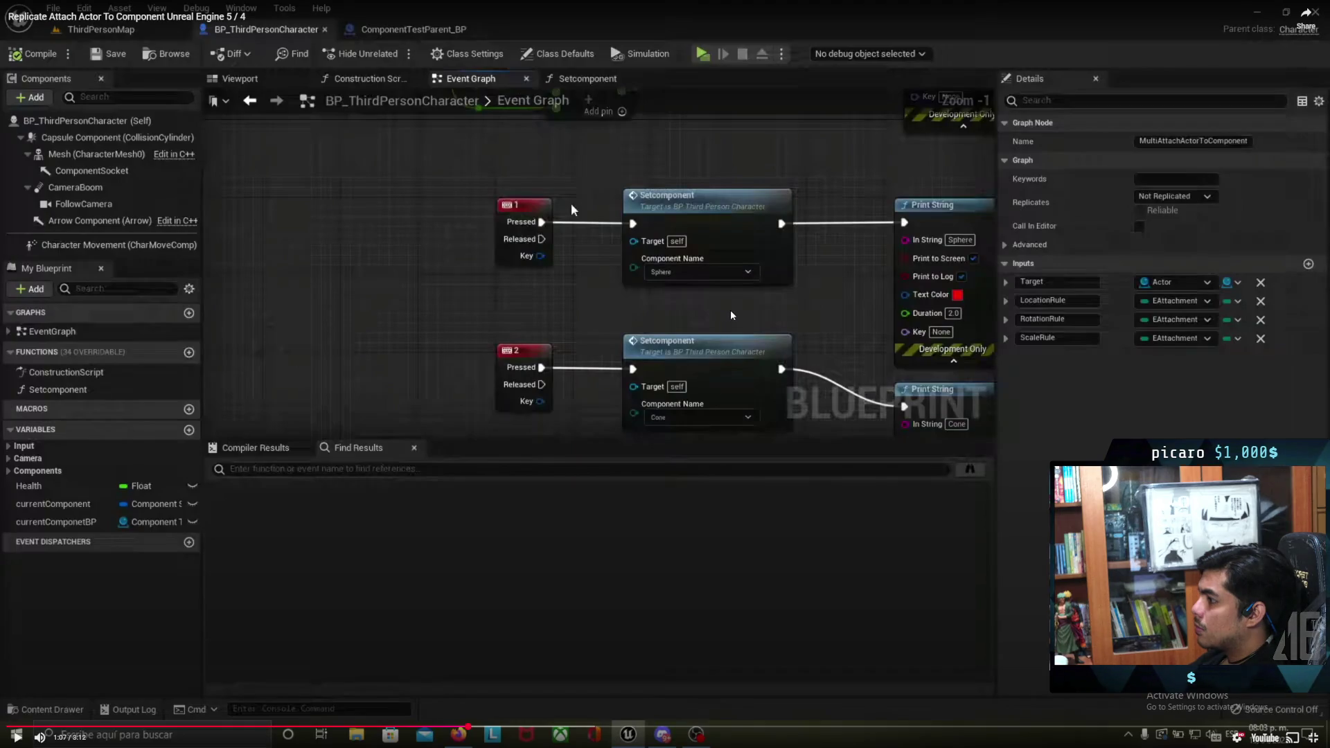
pyautogui.click(730, 309)
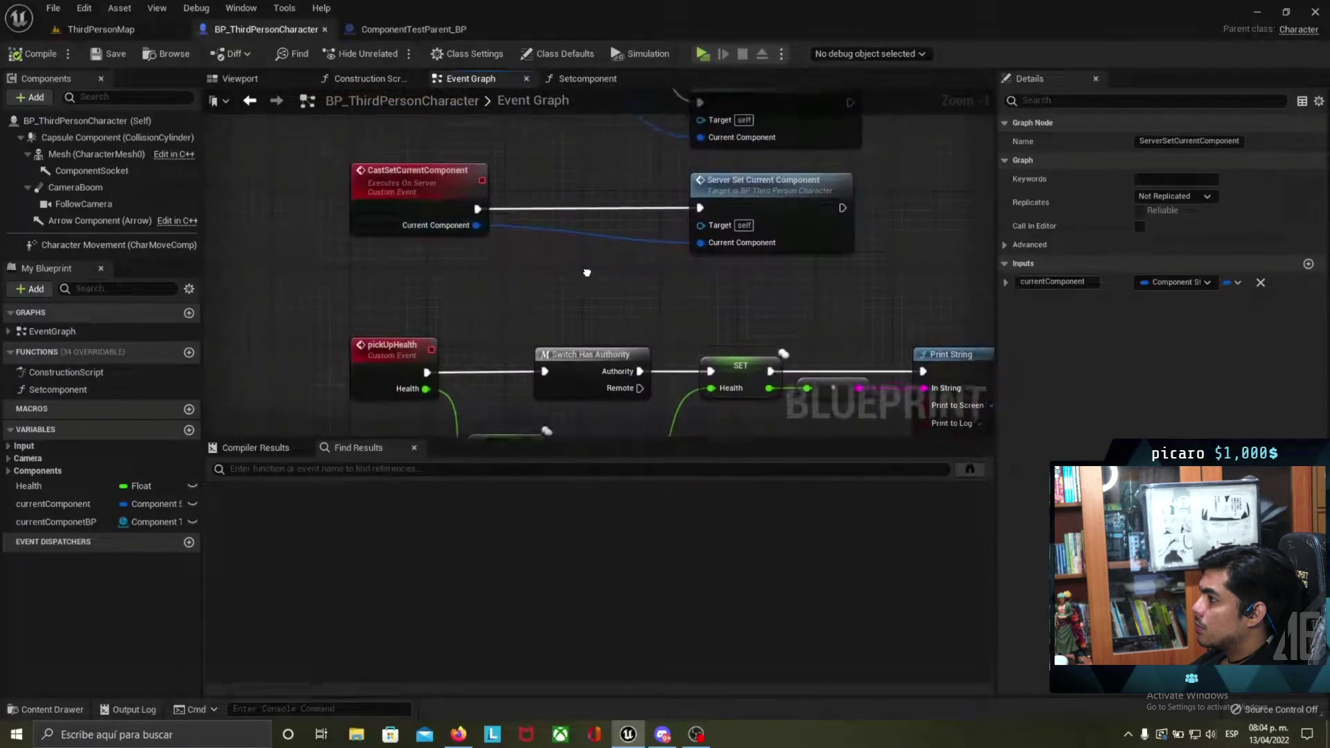
pyautogui.moveTo(699, 335)
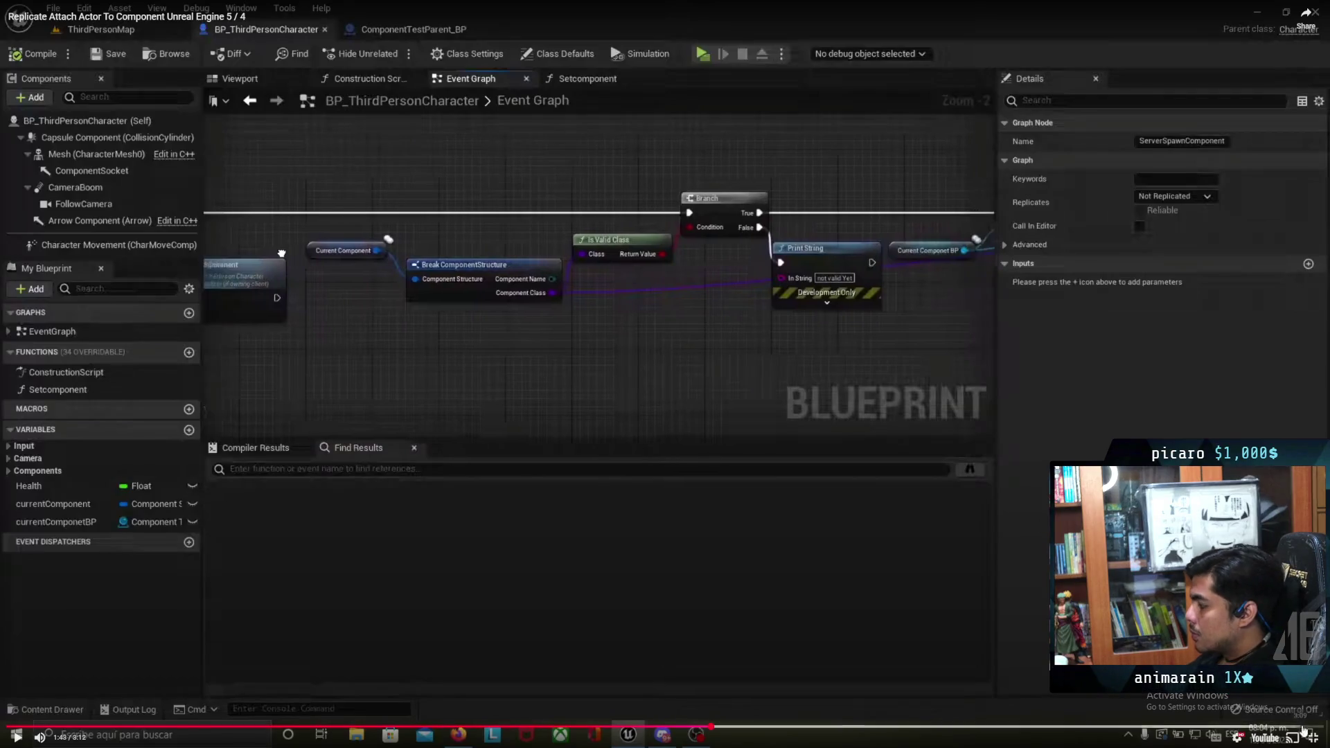
pyautogui.press('Escape')
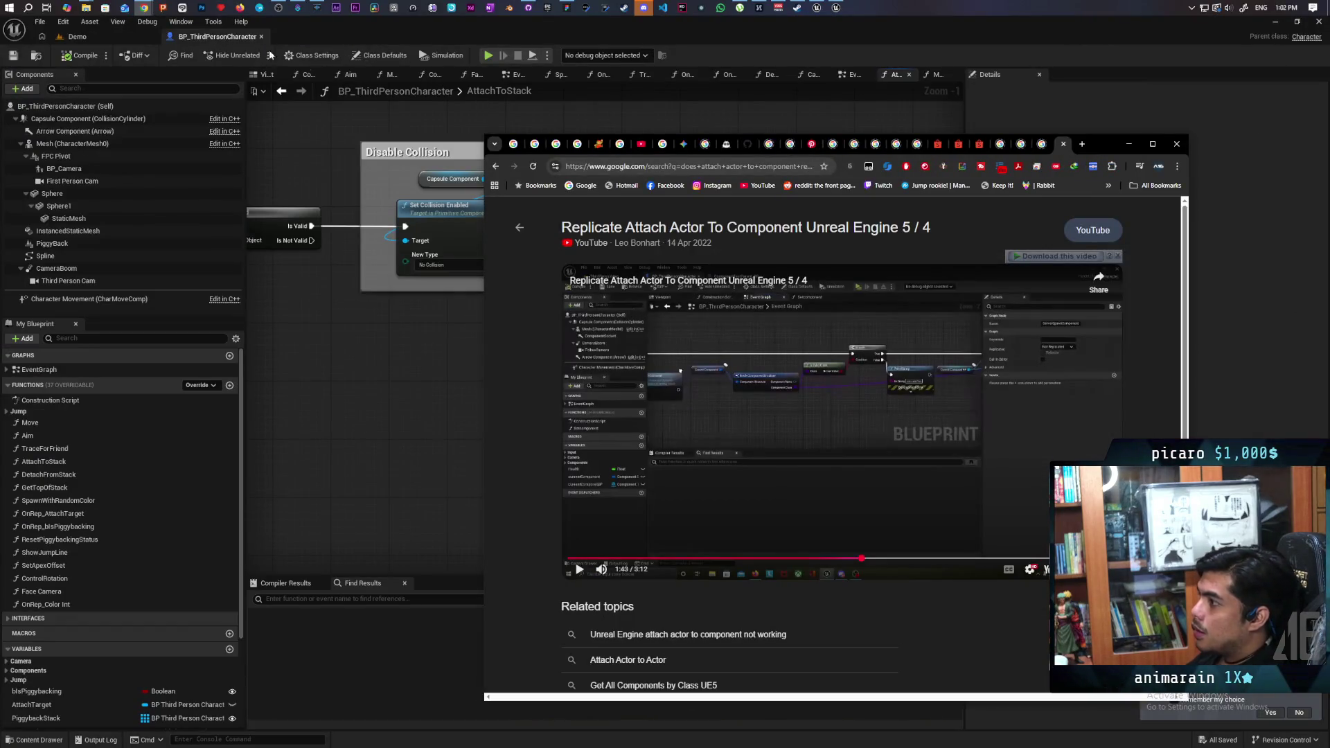
# Step: In the Chrome YouTube window, search for 'gordon' to bring up the Gordon Ramsay channel results
pyautogui.moveTo(146, 7)
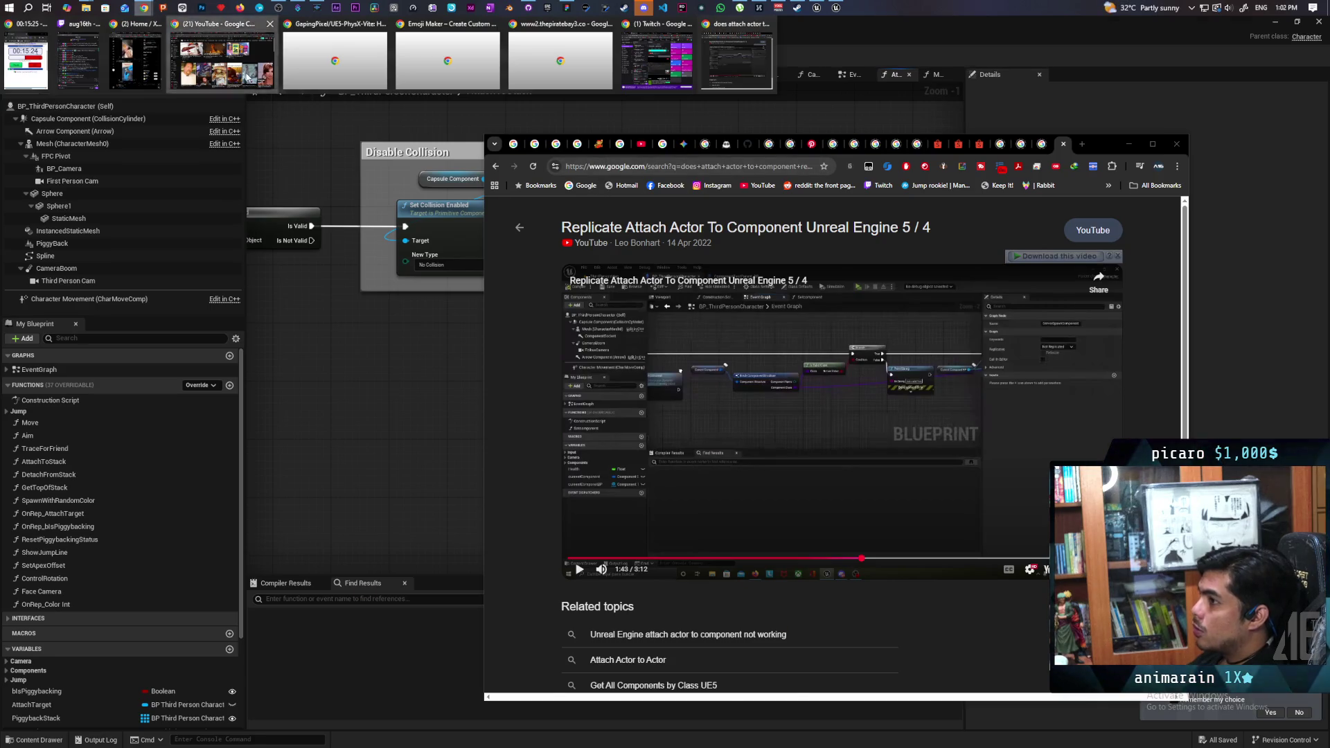
pyautogui.click(222, 55)
pyautogui.click(501, 94)
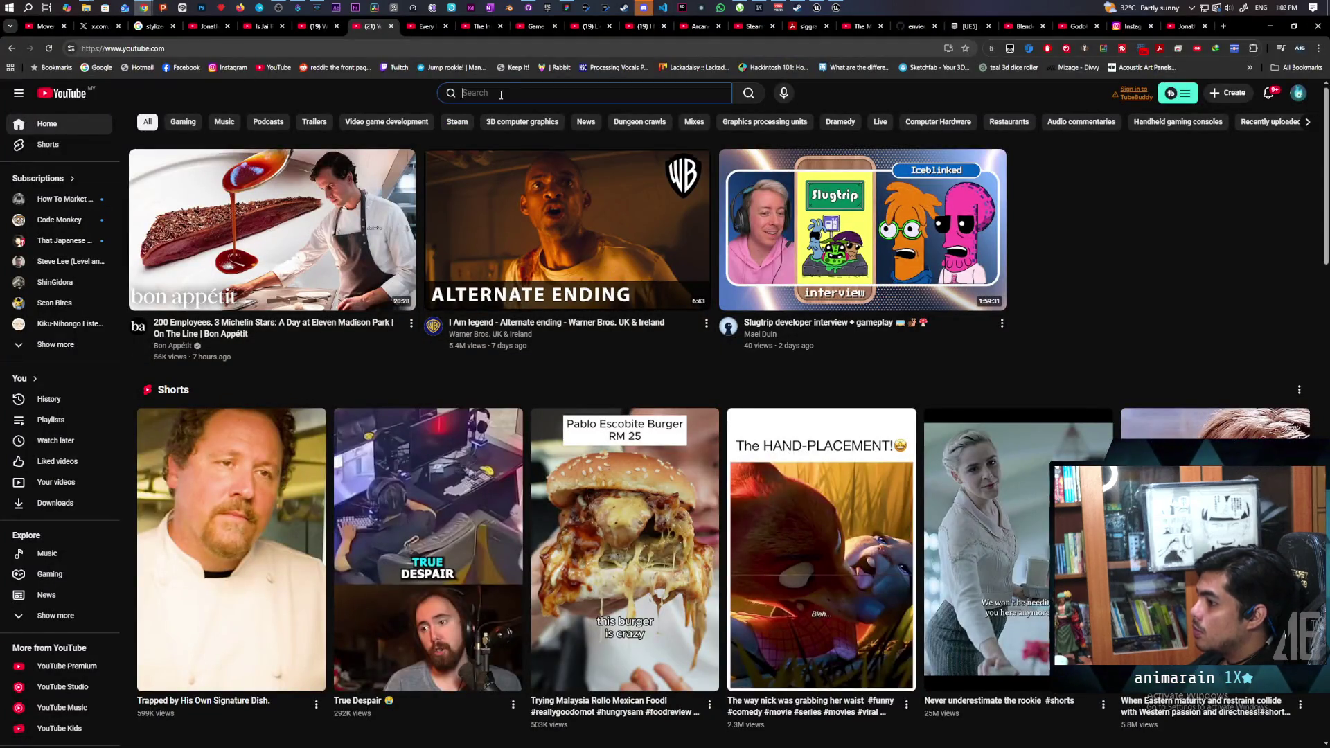
pyautogui.write('gordon')
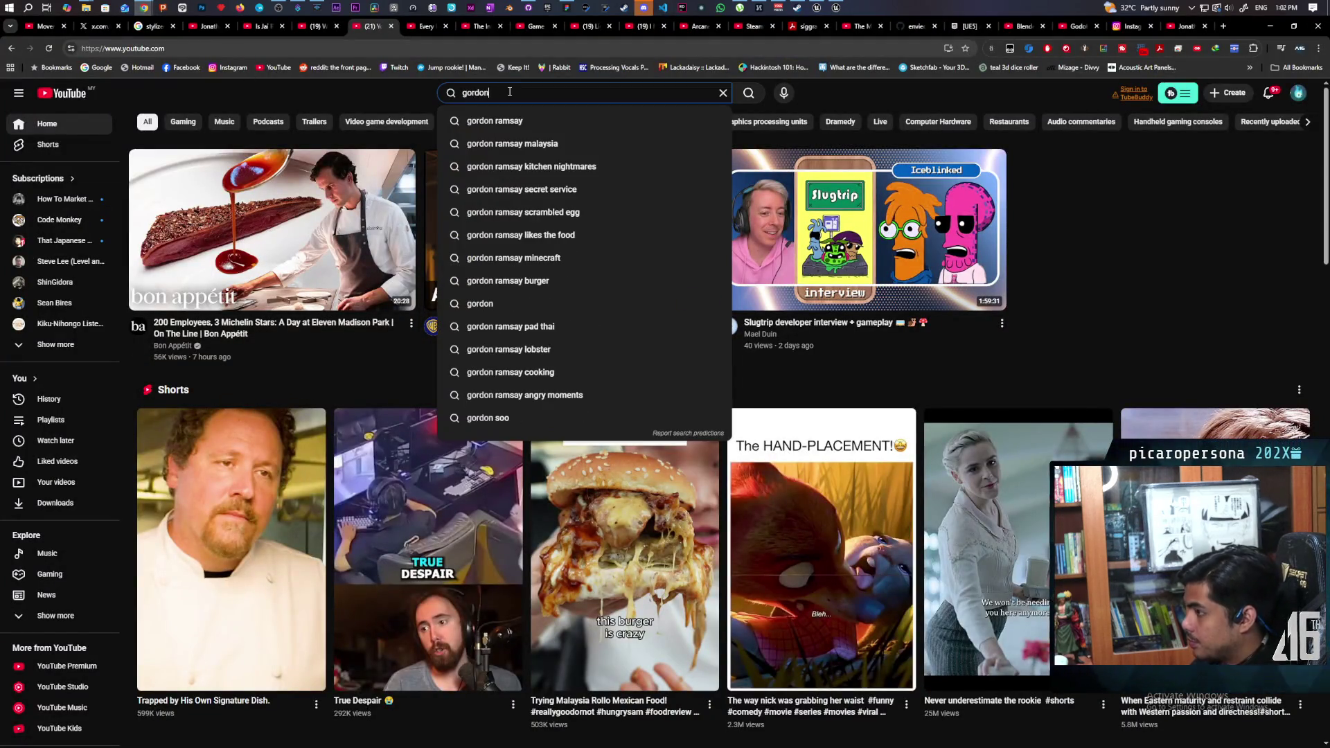
pyautogui.press('Return')
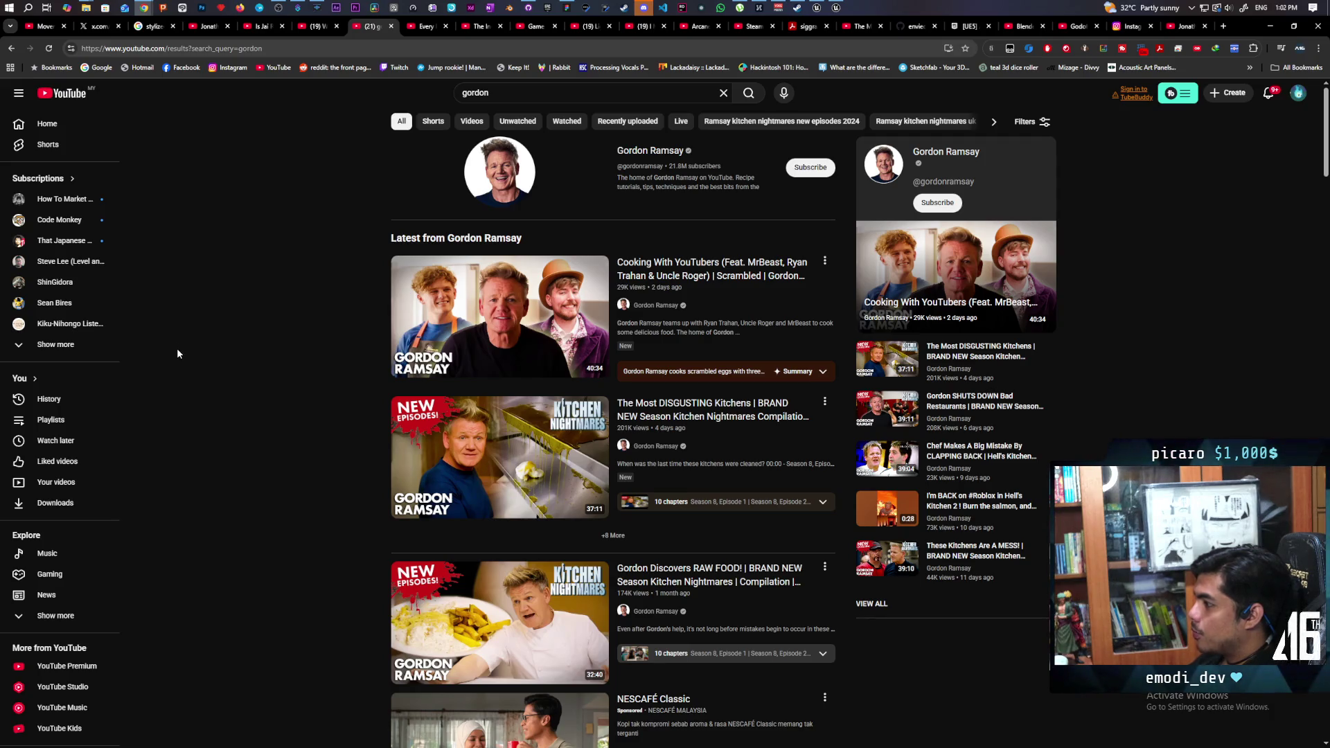
pyautogui.scroll(-3, 176, 348)
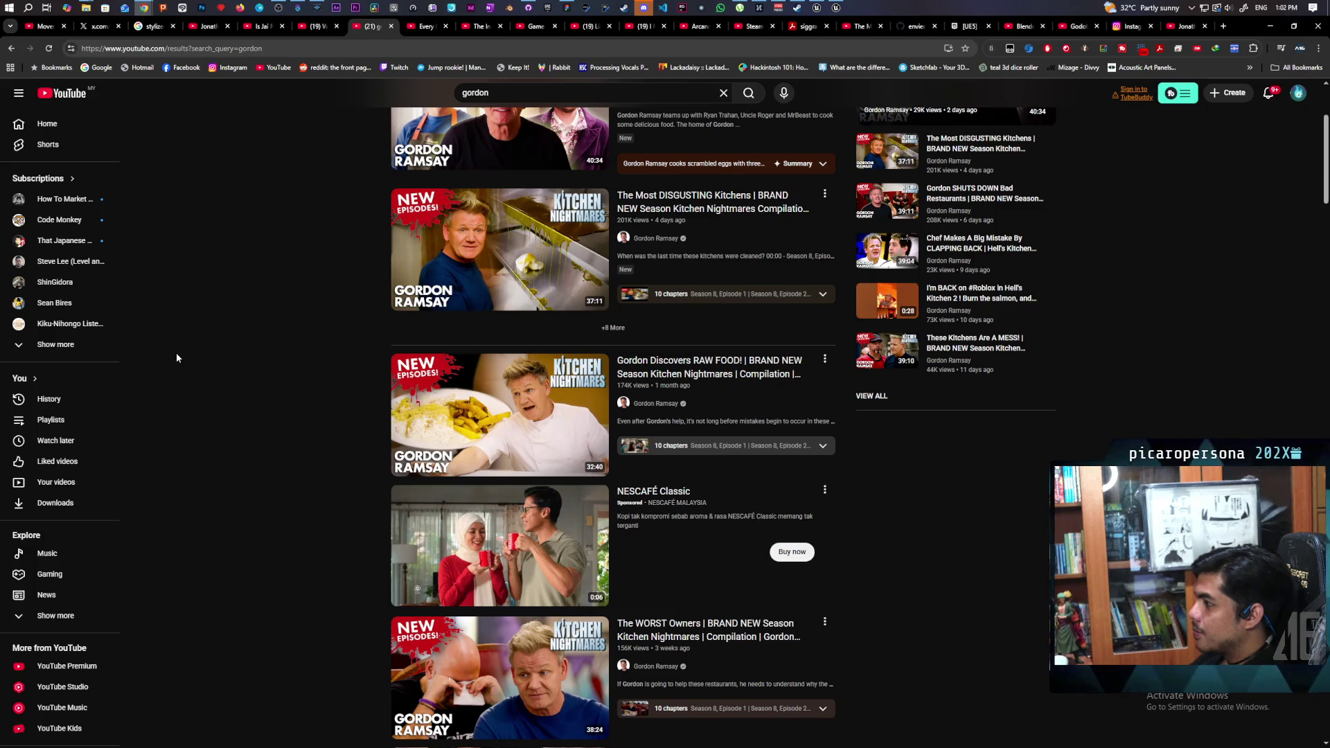
# Step: Open 'The Most DISGUSTING Kitchens' Kitchen Nightmares compilation and reload the page to skip the ad
pyautogui.scroll(-4, 175, 359)
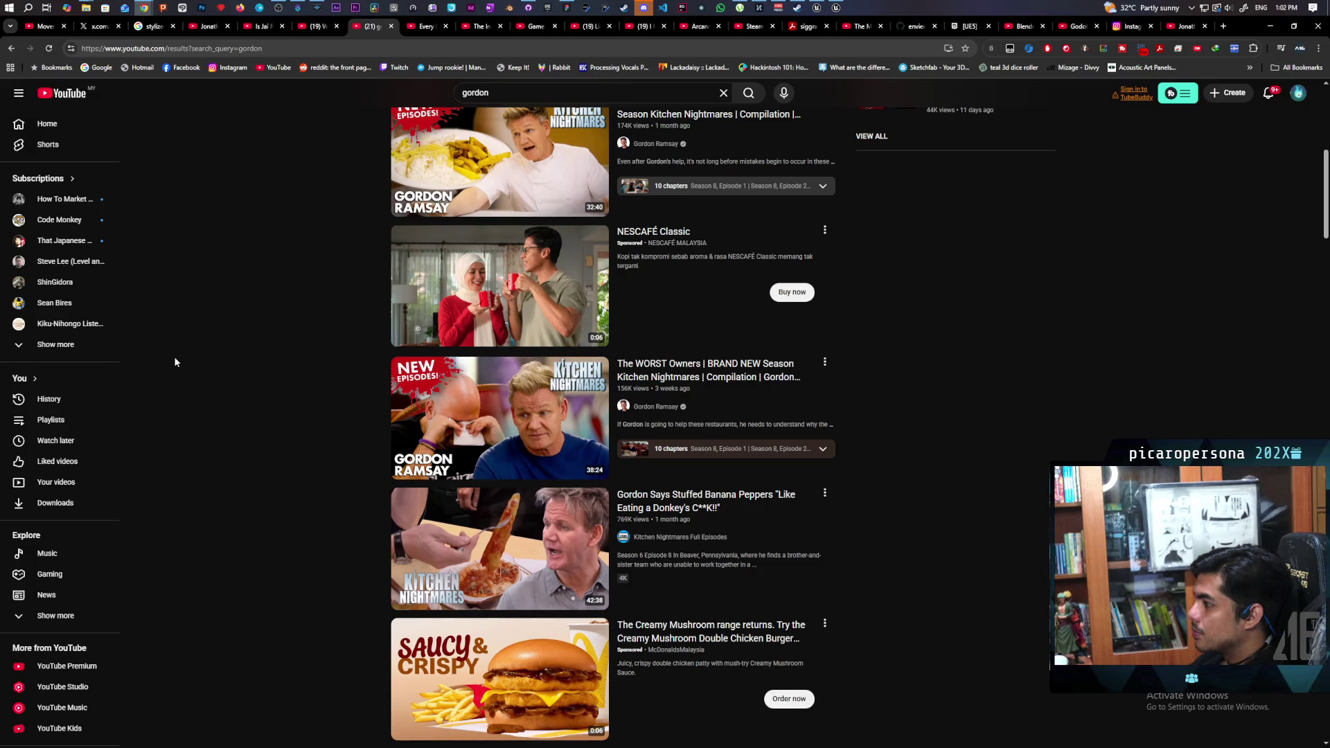
pyautogui.moveTo(551, 414)
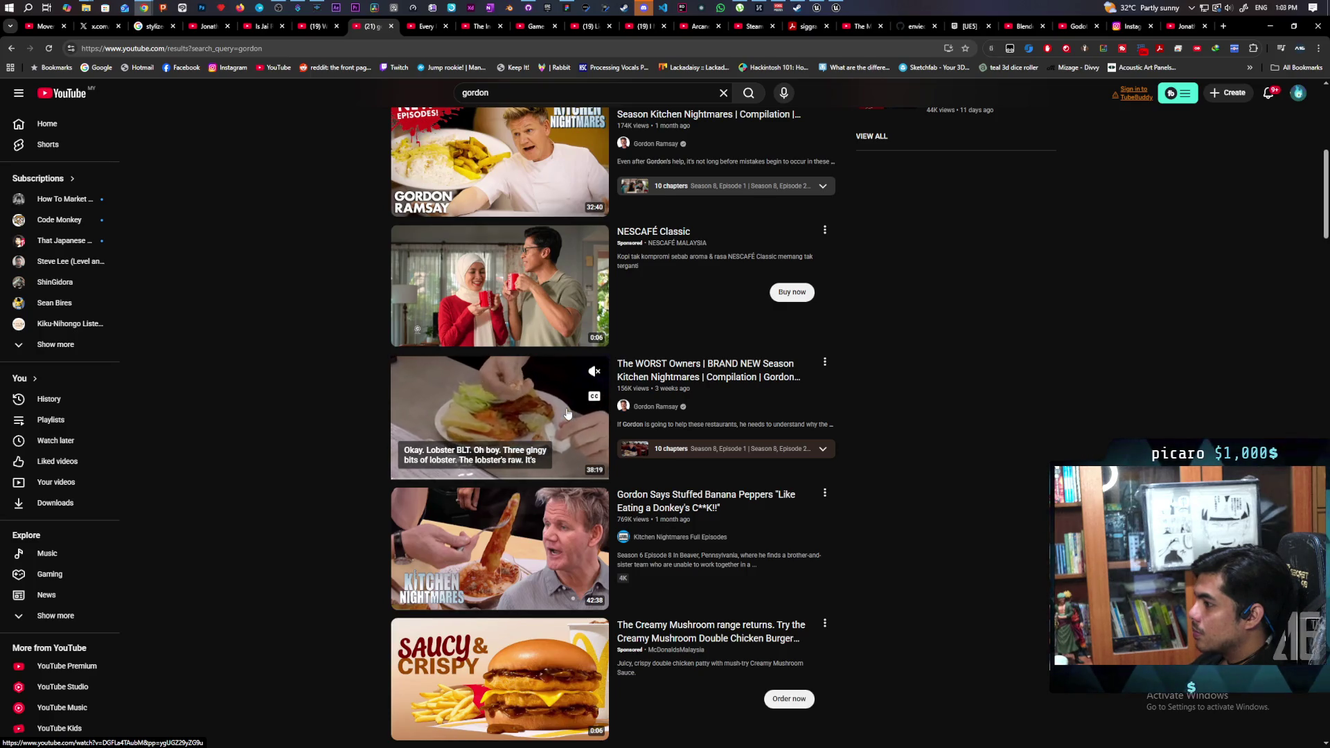
pyautogui.scroll(-2, 332, 391)
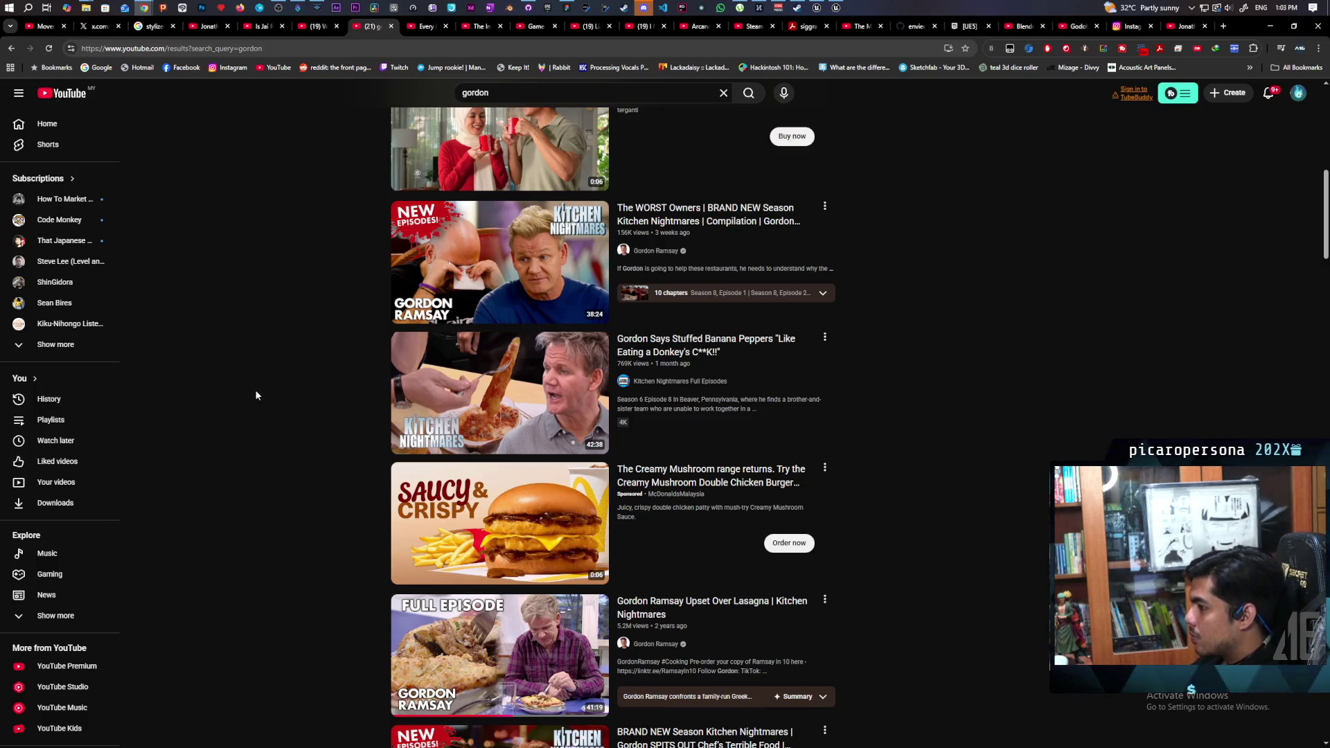
pyautogui.scroll(-3, 265, 392)
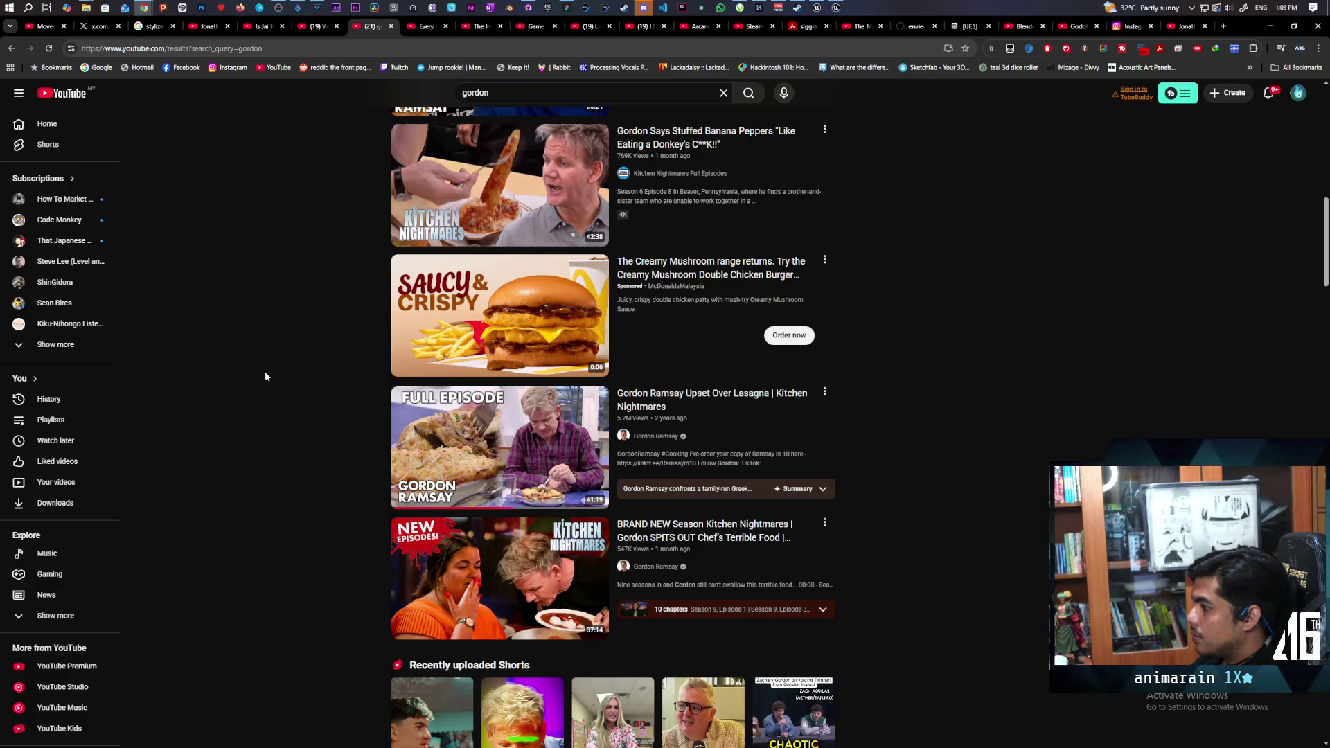
pyautogui.scroll(5, 264, 373)
pyautogui.scroll(3, 263, 370)
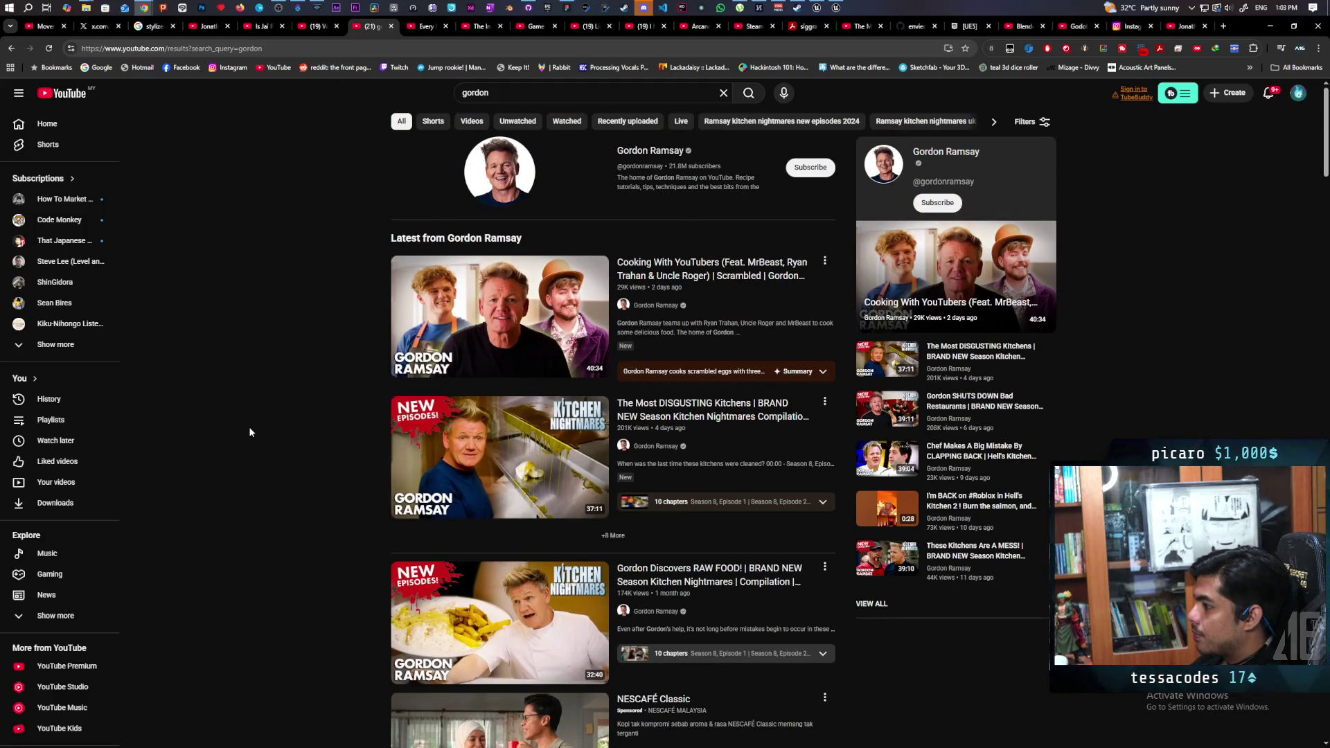
pyautogui.moveTo(431, 353)
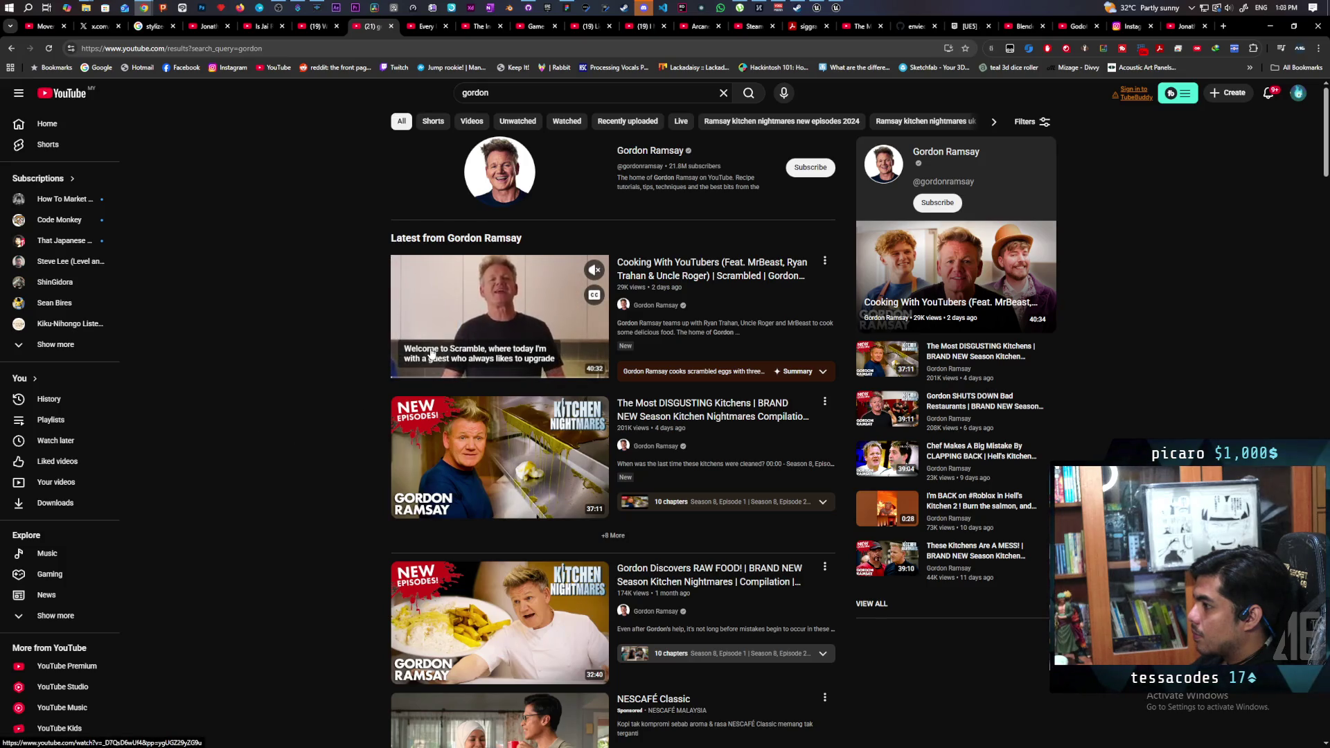
pyautogui.click(431, 353)
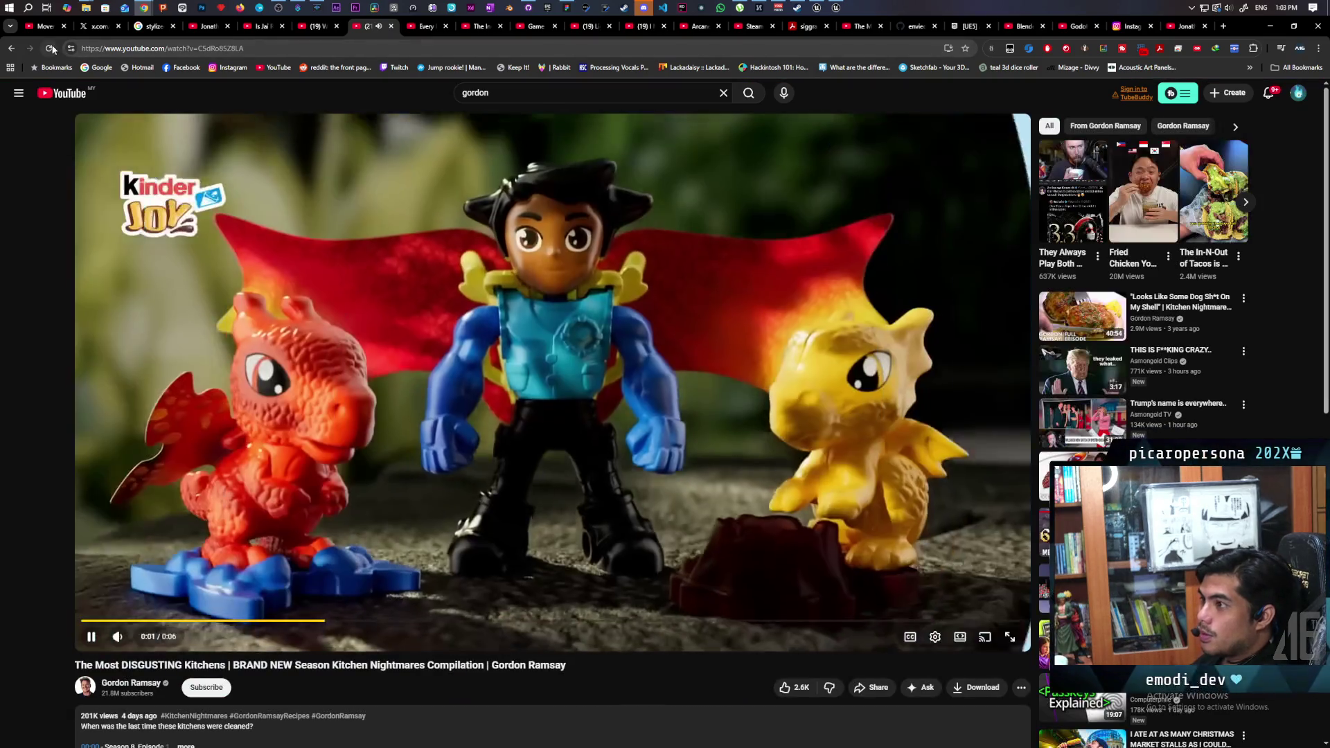
pyautogui.click(51, 49)
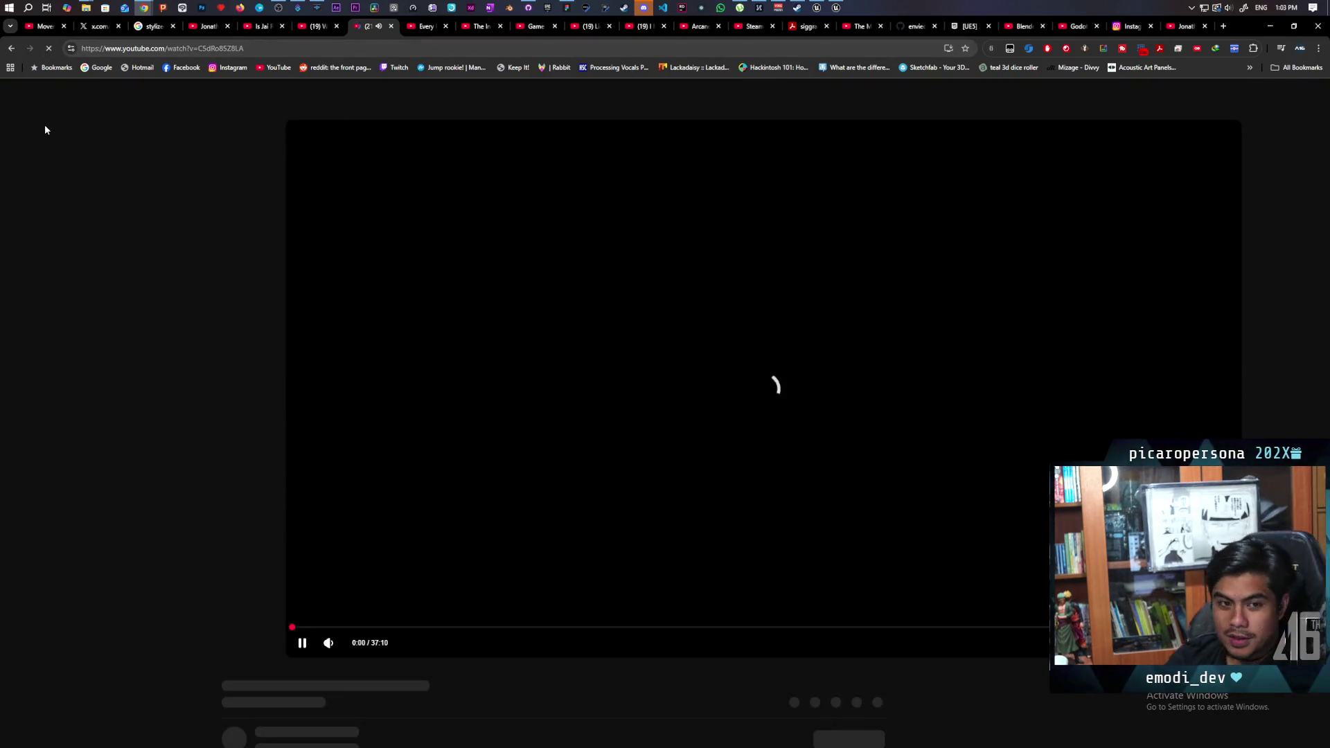
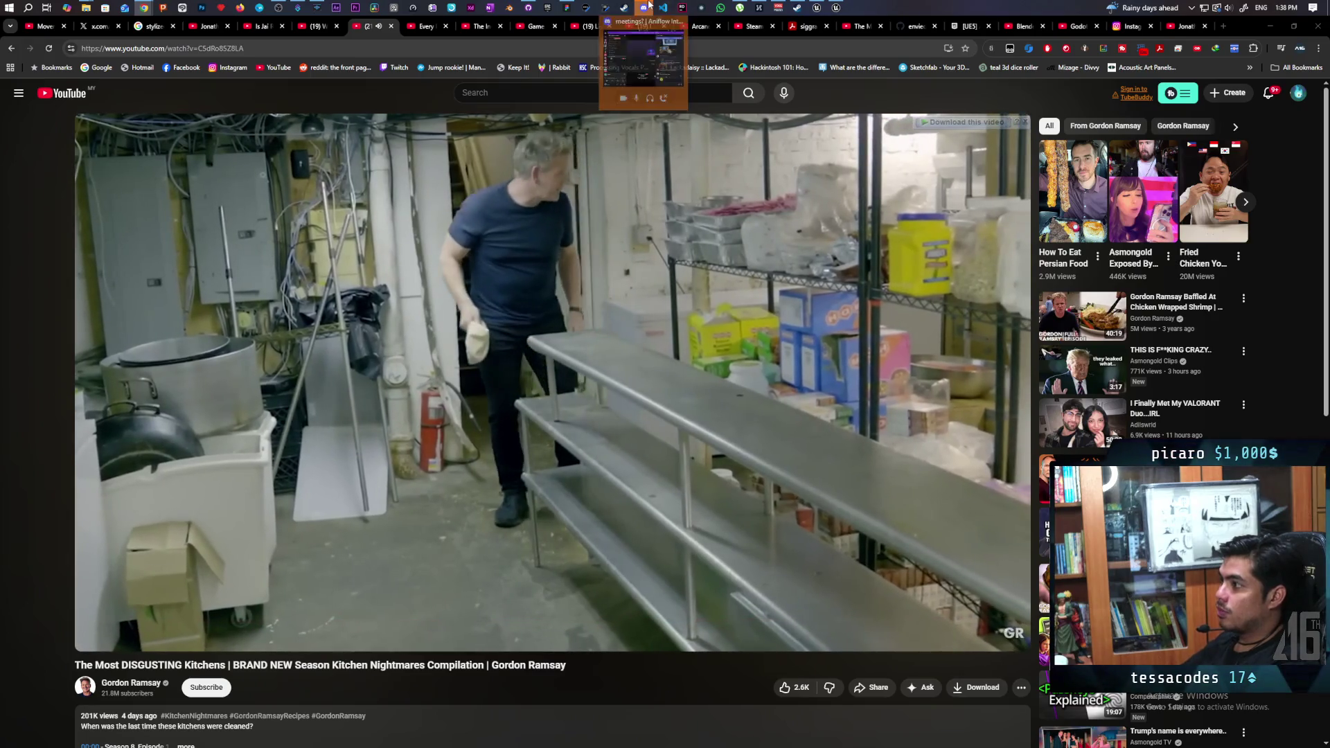
# Step: Glance at the Discord stream, then minimize Chrome to reveal the Unreal editor
pyautogui.click(648, 7)
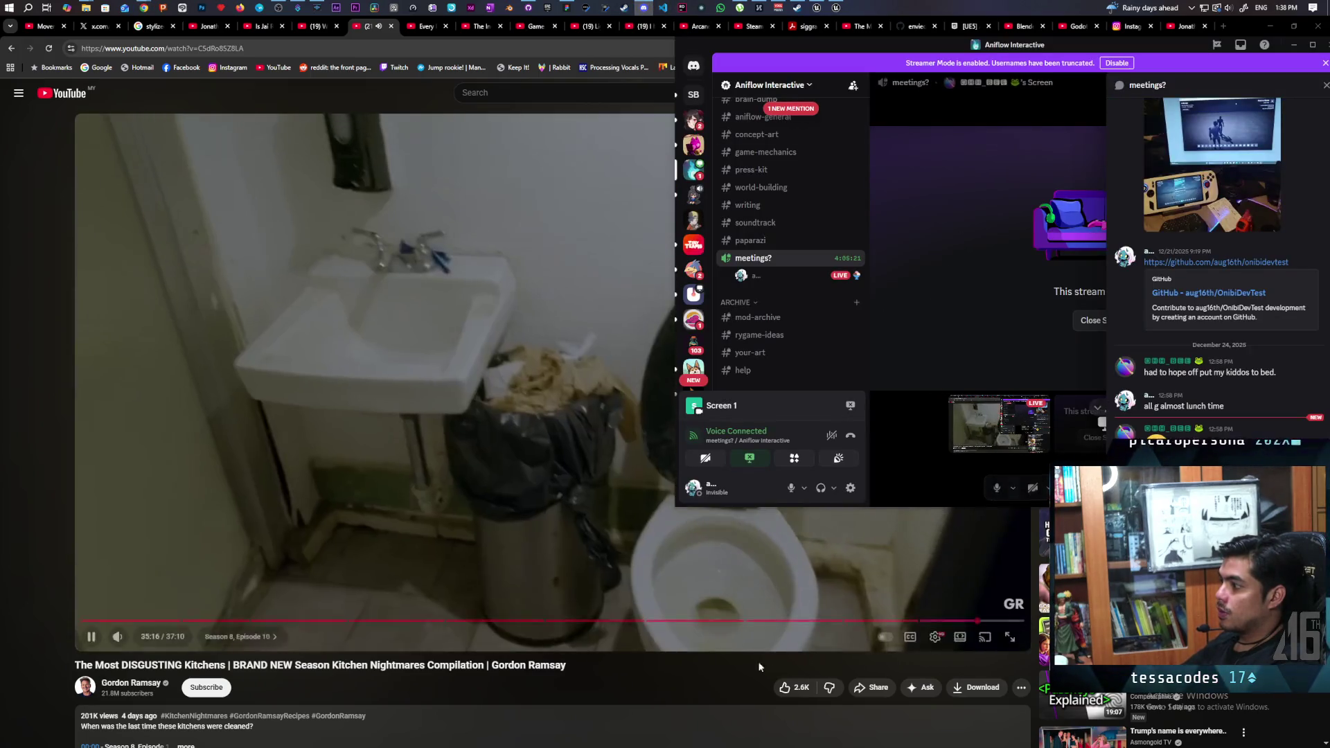
pyautogui.click(655, 681)
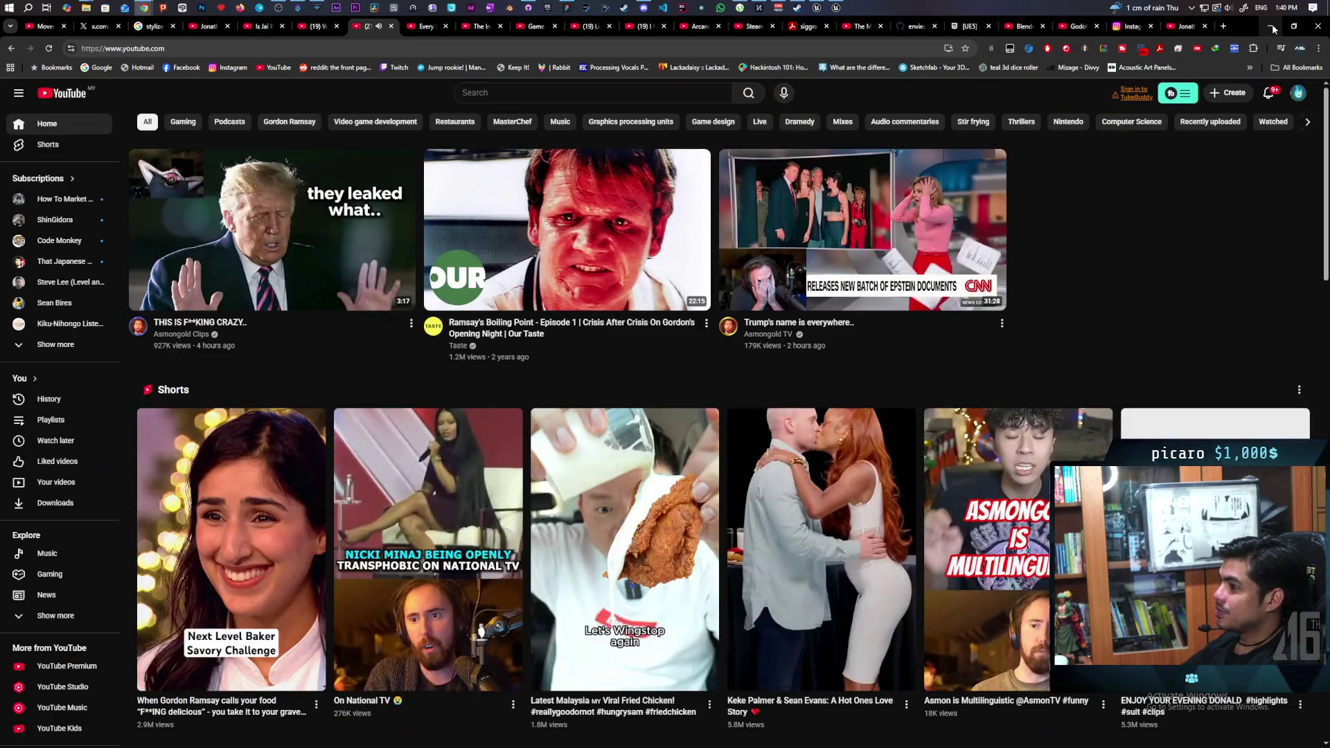
pyautogui.click(1272, 28)
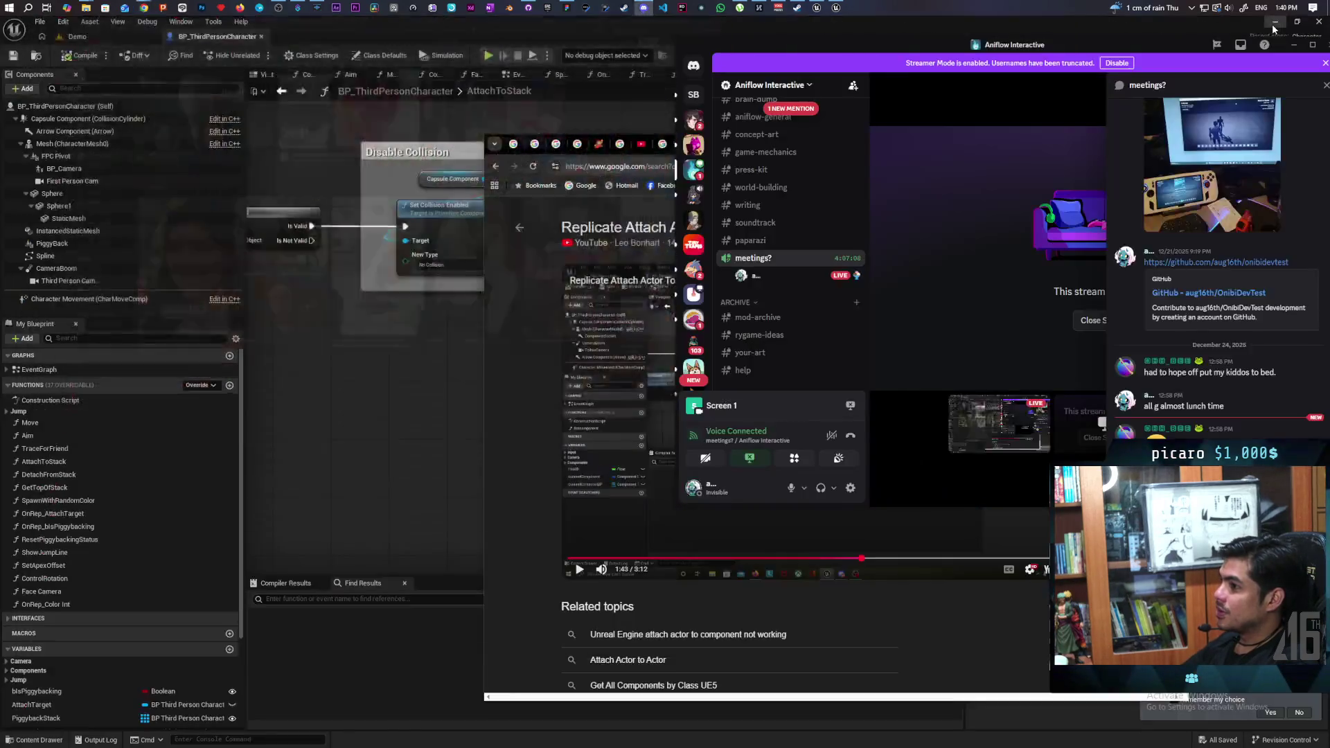
# Step: Float the BP_ThirdPersonCharacter editor to the right and start a play-in-editor test
pyautogui.click(618, 28)
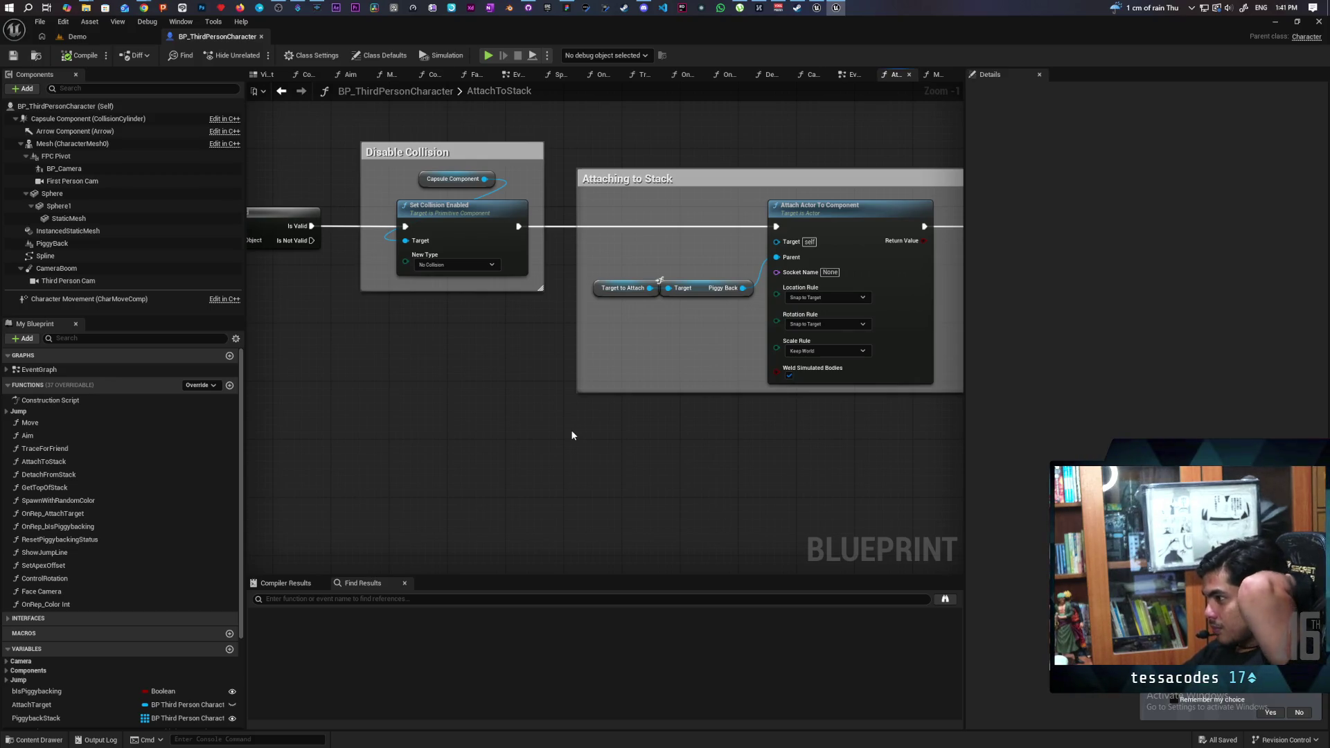
pyautogui.moveTo(499, 27)
pyautogui.mouseDown()
pyautogui.moveTo(424, 24)
pyautogui.moveTo(862, 26)
pyautogui.moveTo(867, 46)
pyautogui.mouseUp()
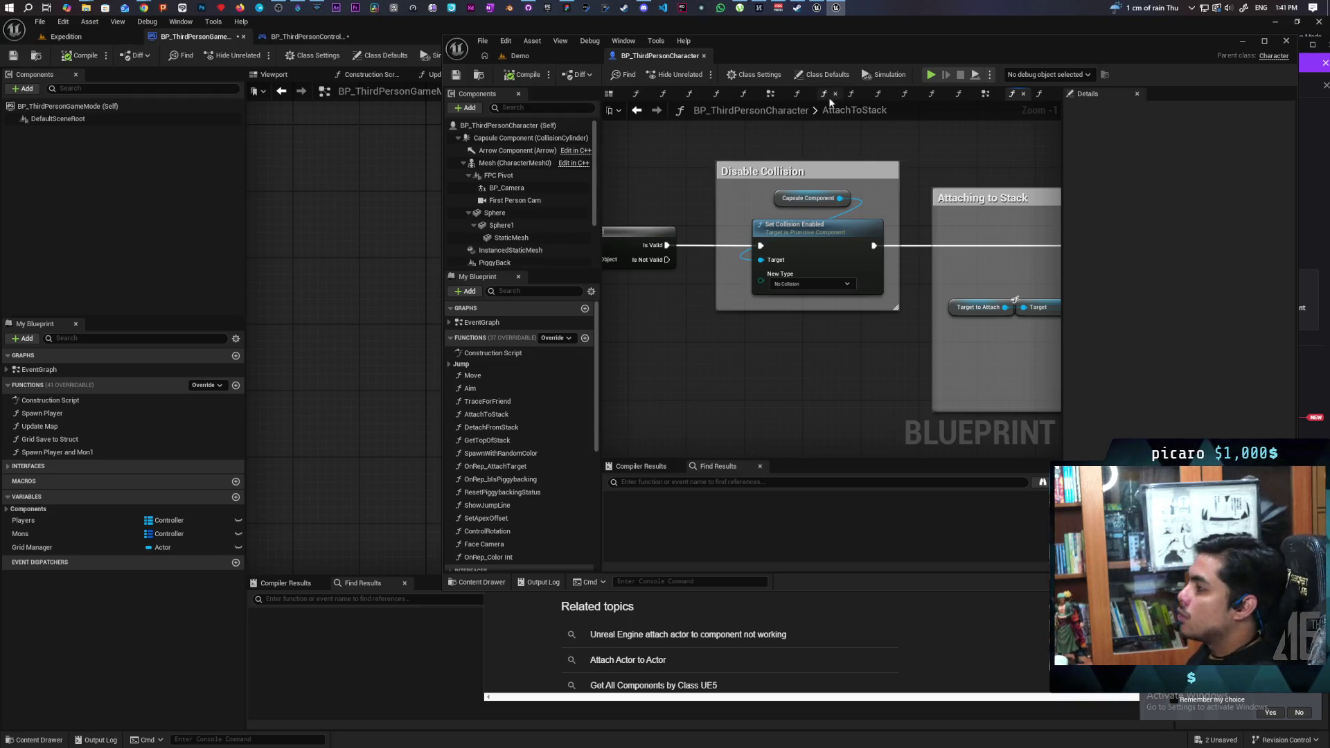
pyautogui.click(930, 75)
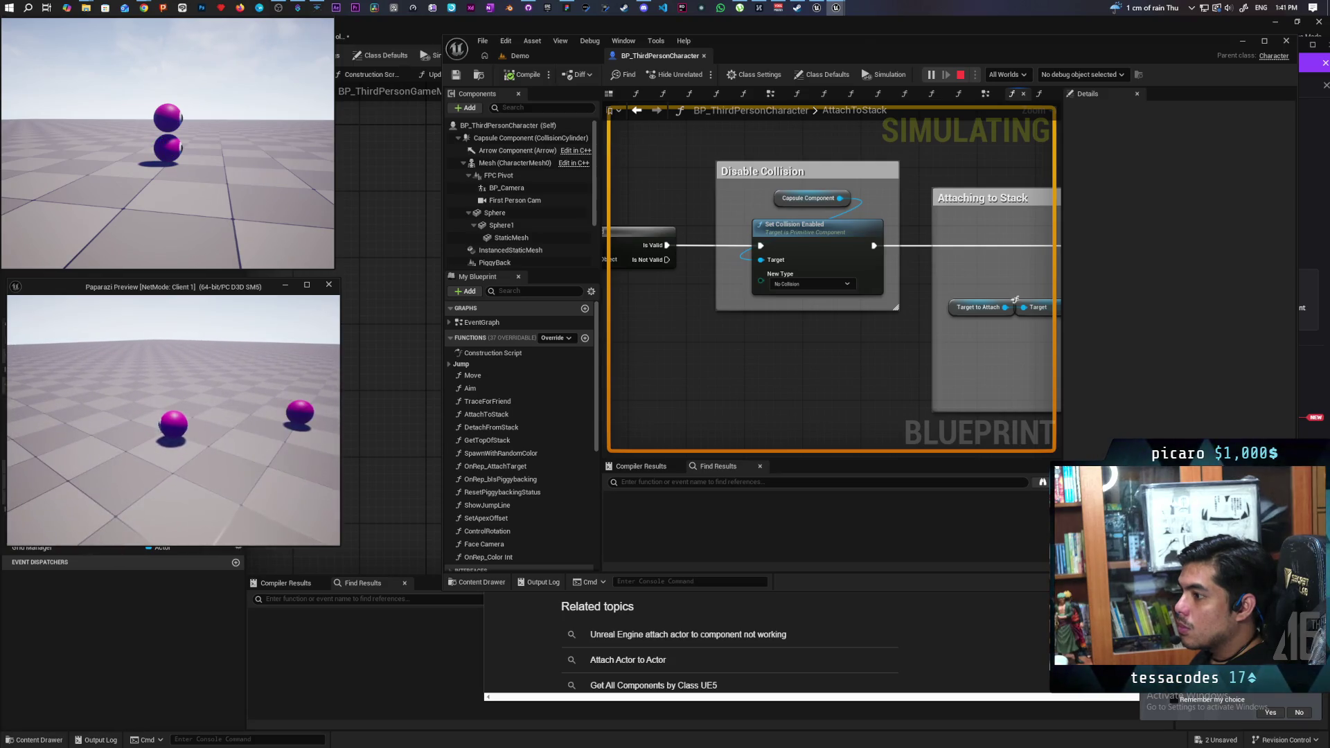
pyautogui.press('Escape')
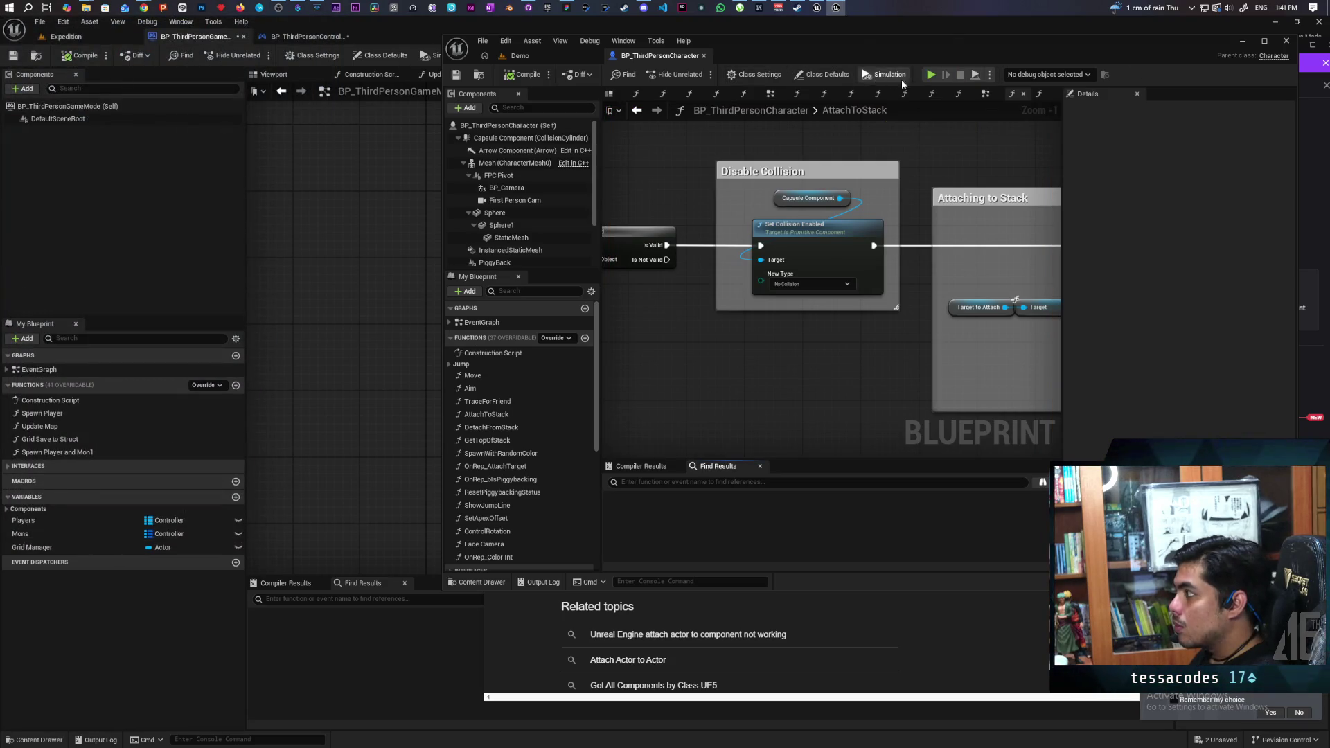
pyautogui.click(931, 75)
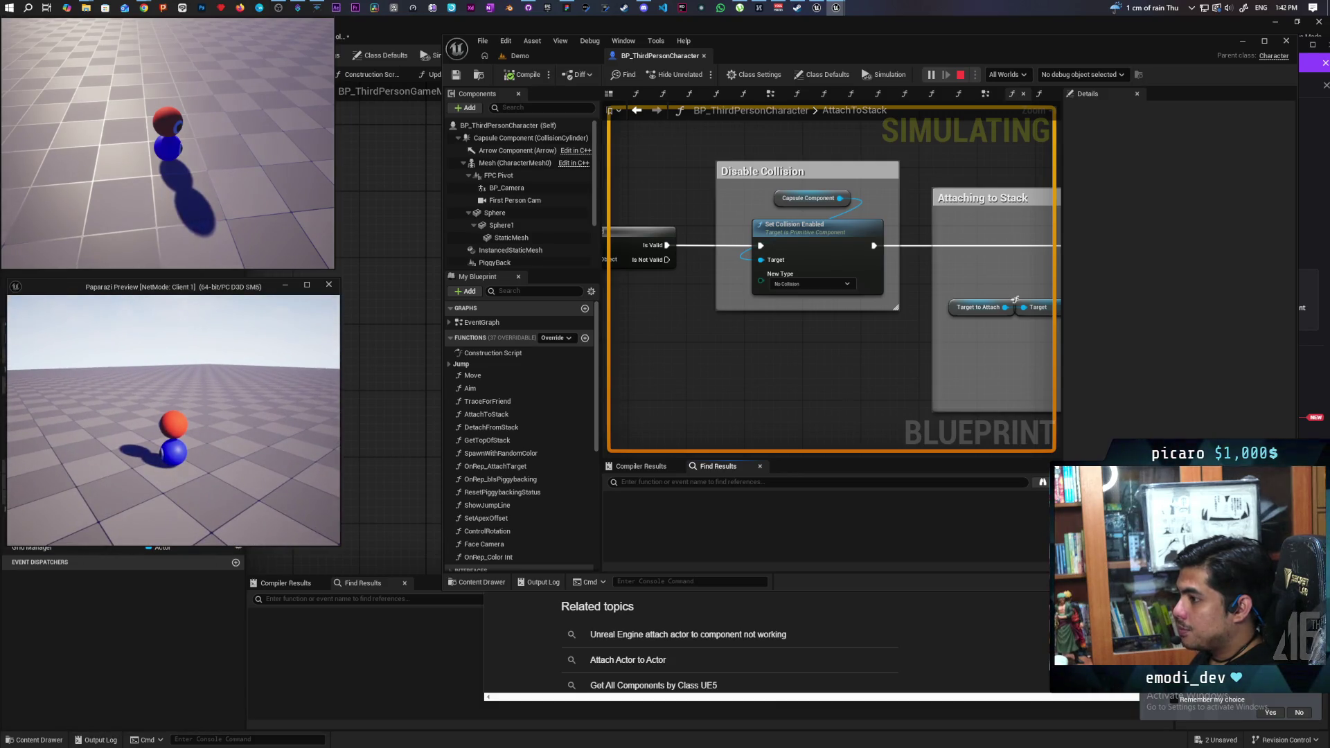
pyautogui.press('Escape')
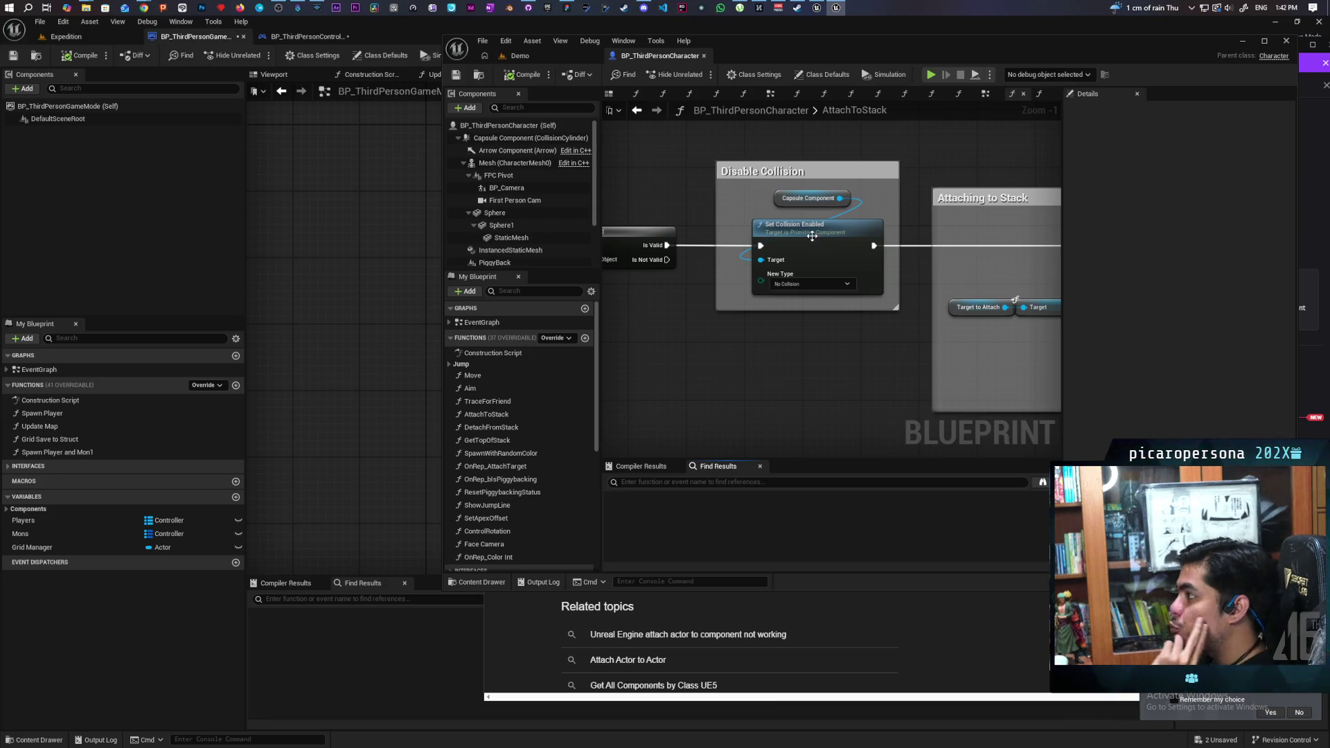
pyautogui.click(987, 95)
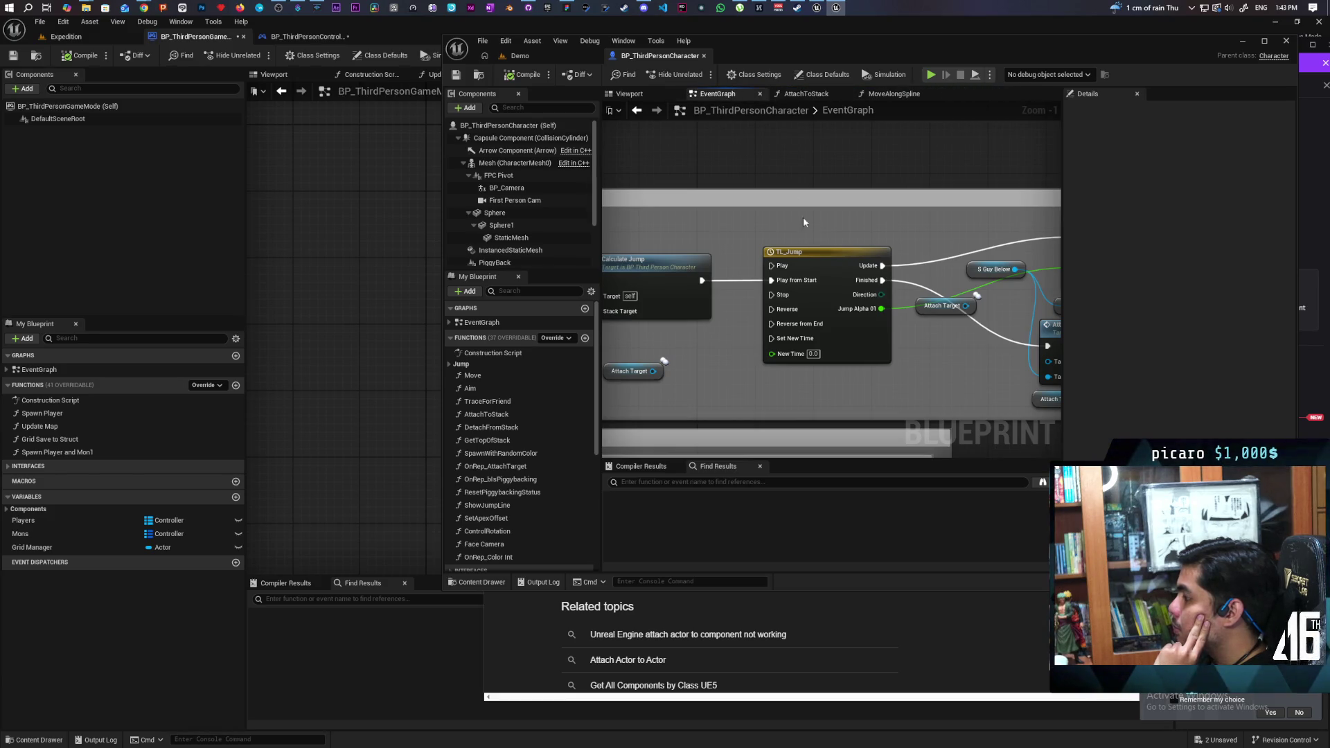
# Step: Frame the Jump Input comment in the EventGraph, shift the editor right, and launch multiplayer play
pyautogui.scroll(-8, 804, 219)
pyautogui.scroll(3, 893, 271)
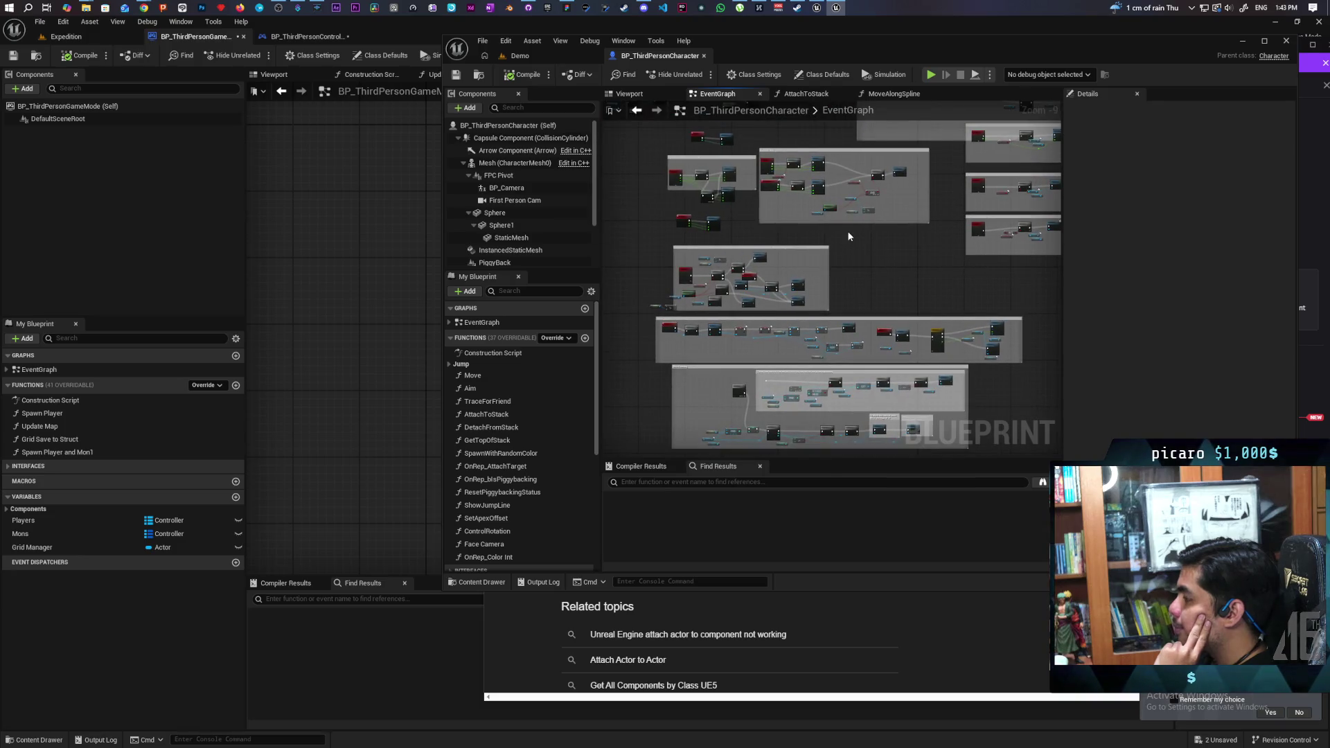
pyautogui.scroll(7, 712, 290)
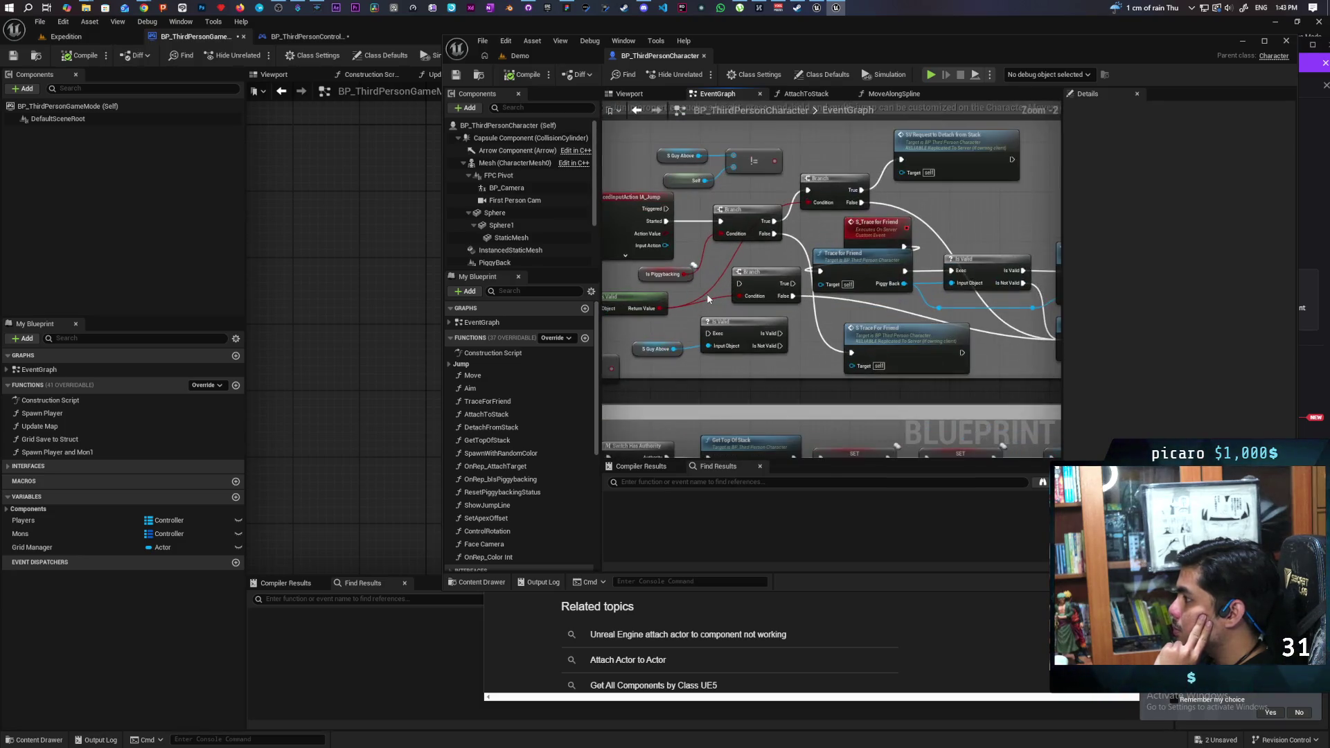
pyautogui.moveTo(722, 286)
pyautogui.mouseDown()
pyautogui.moveTo(884, 315)
pyautogui.moveTo(850, 281)
pyautogui.moveTo(809, 271)
pyautogui.mouseUp()
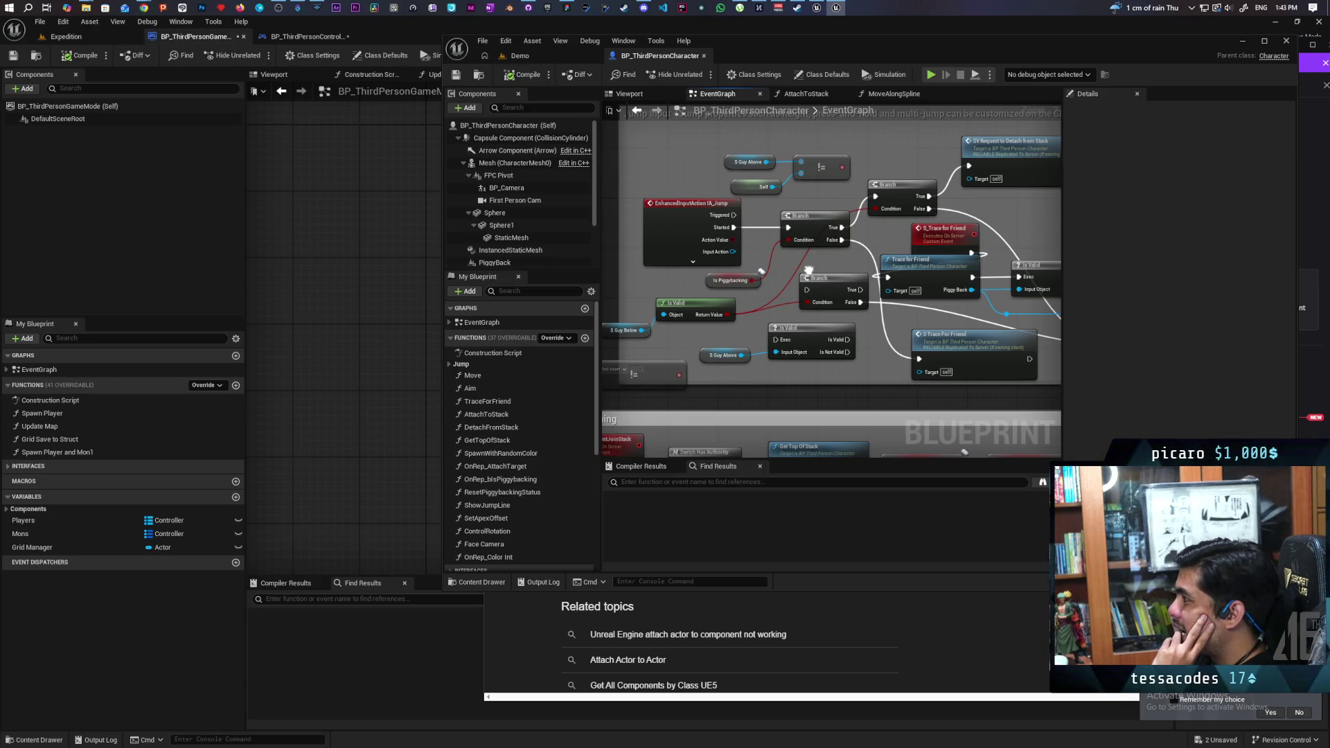
pyautogui.scroll(2, 809, 270)
pyautogui.scroll(-2, 814, 281)
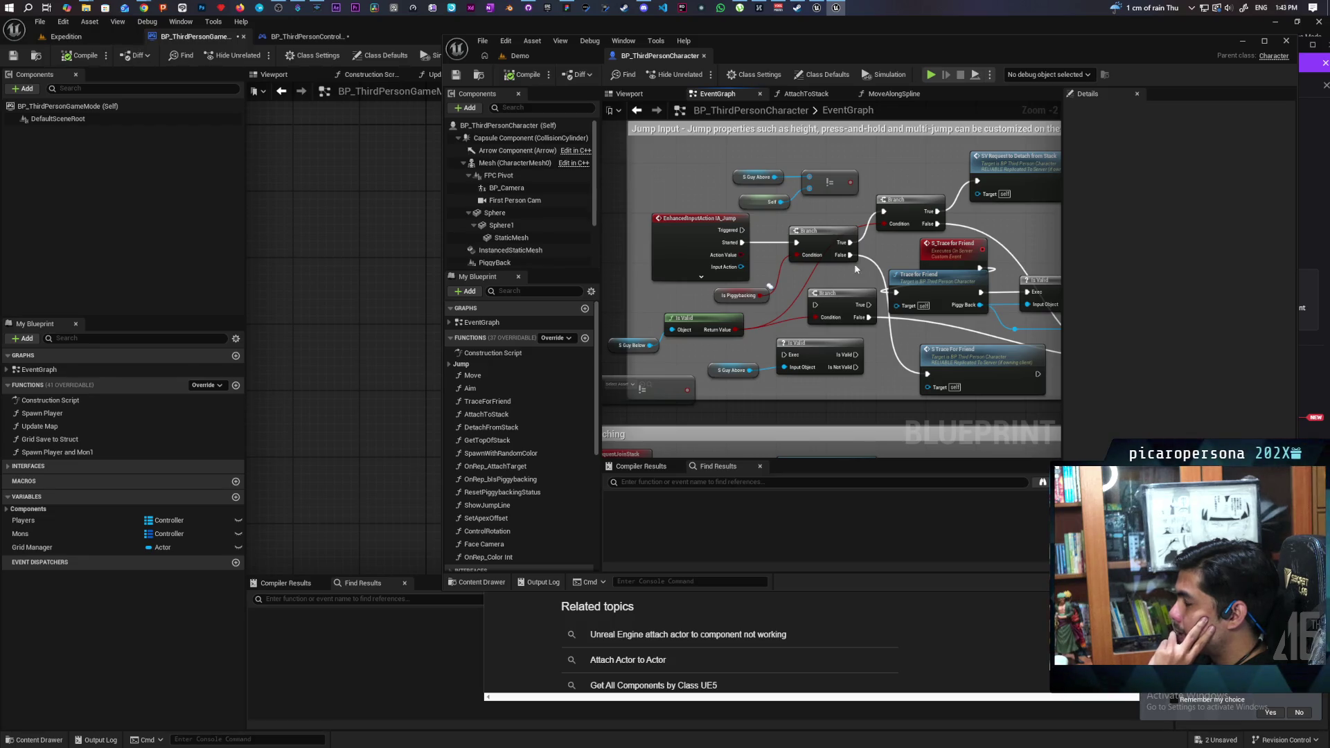
pyautogui.scroll(-4, 854, 264)
pyautogui.scroll(3, 868, 269)
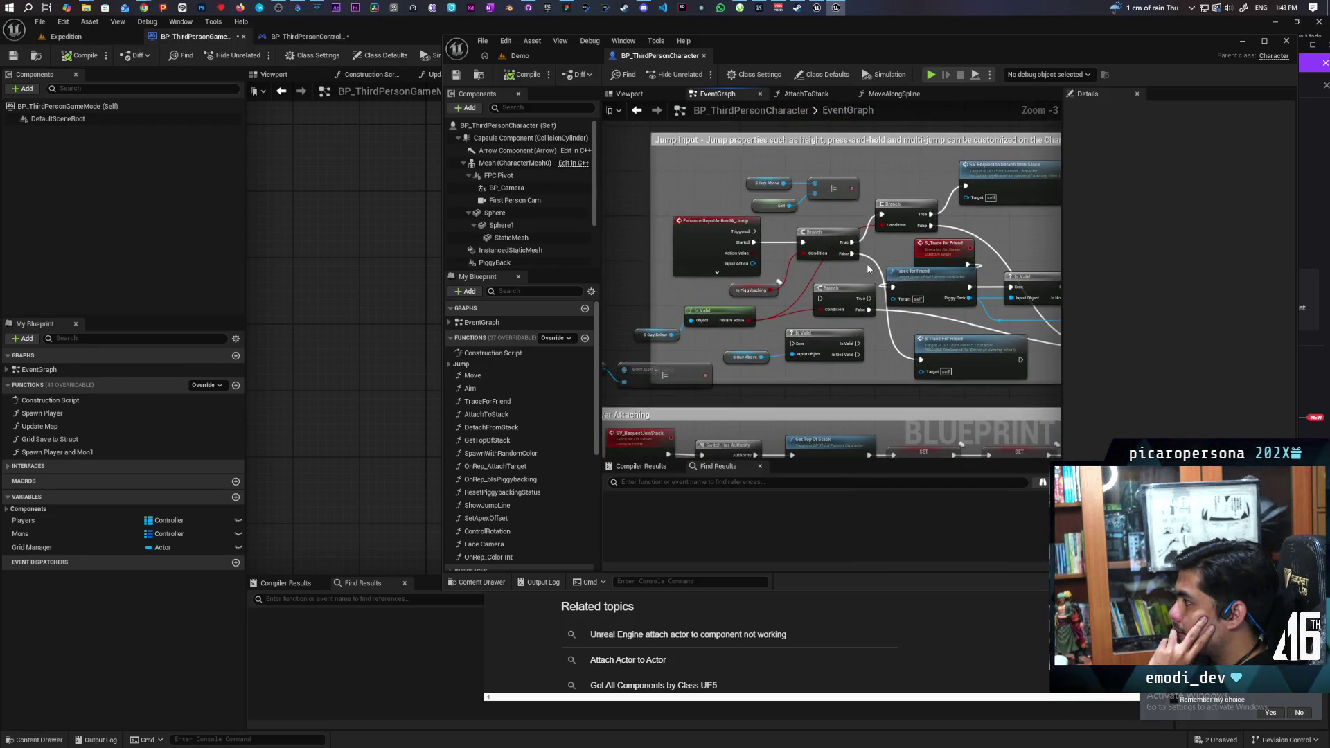
pyautogui.moveTo(938, 73); pyautogui.dragTo(1005, 86)
pyautogui.click(996, 89)
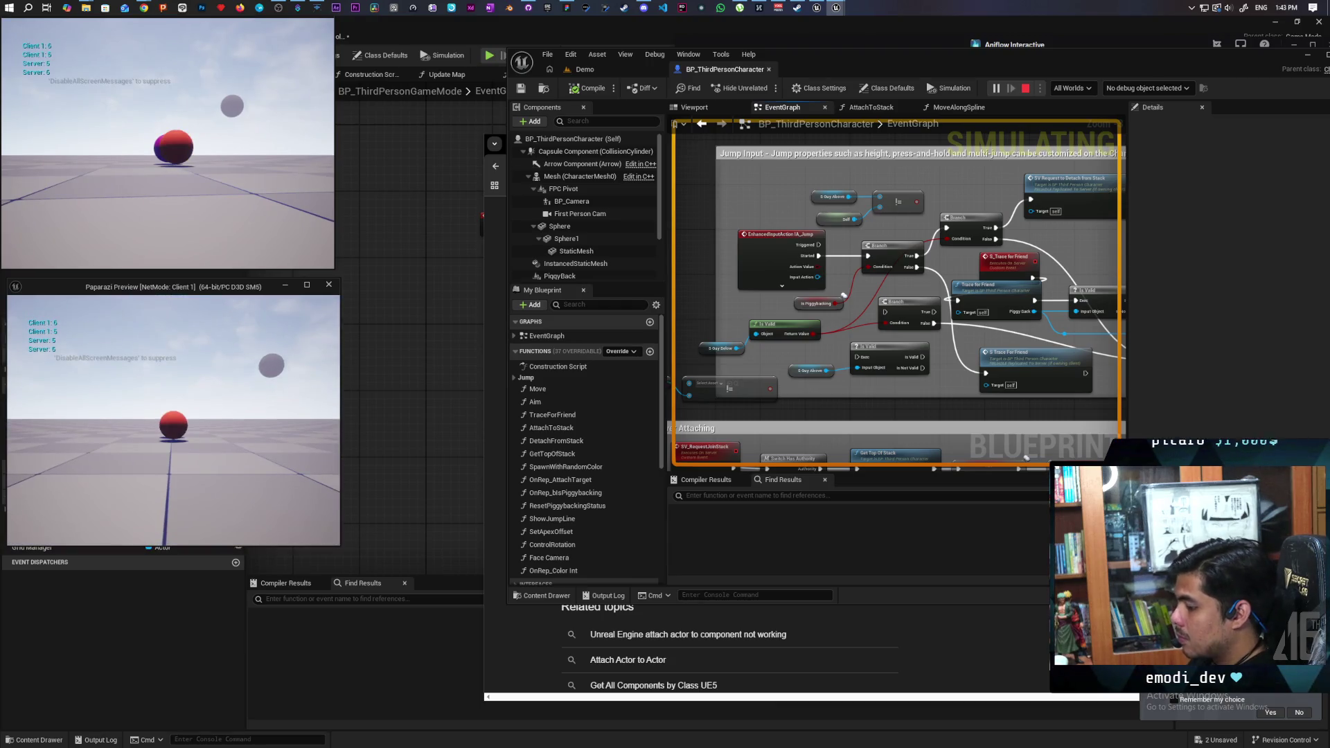
# Step: Debug the client character instance and jump the red ball onto the purple ball
pyautogui.click(1137, 89)
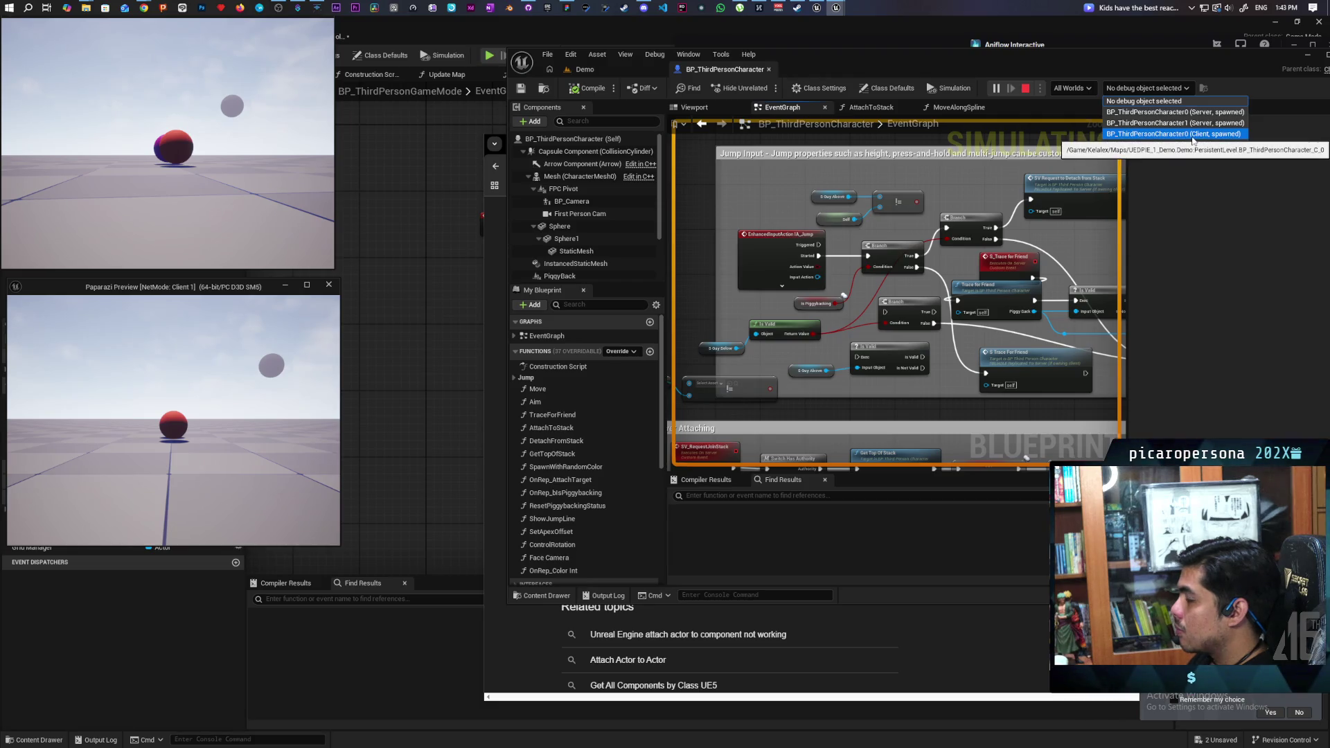
pyautogui.click(1192, 135)
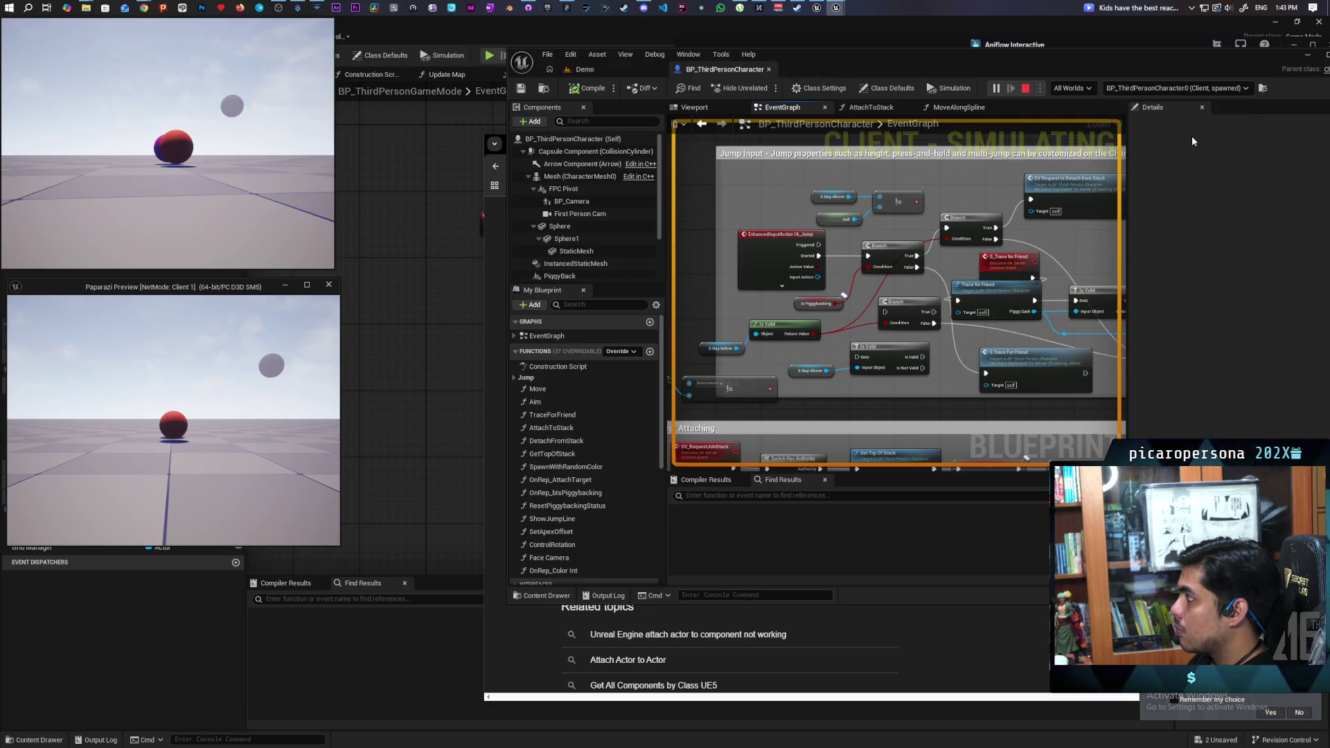
pyautogui.click(180, 428)
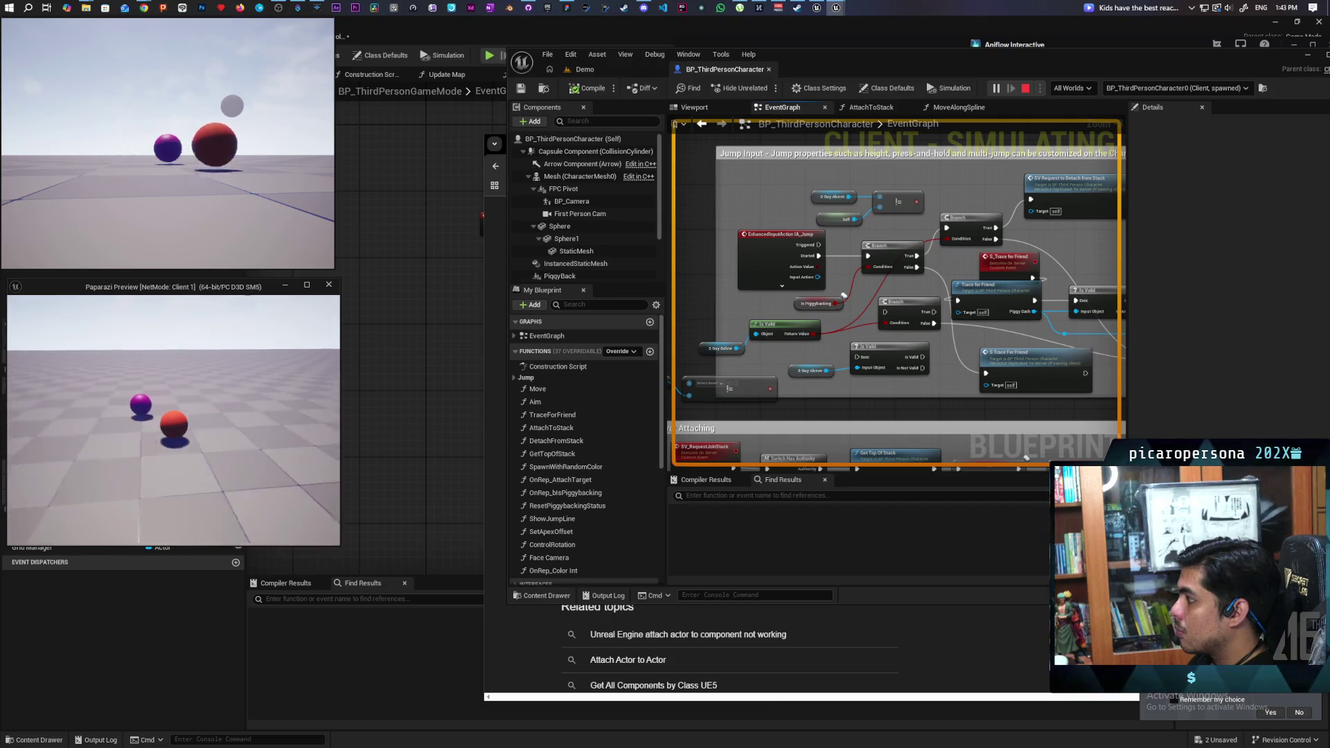
pyautogui.press('space')
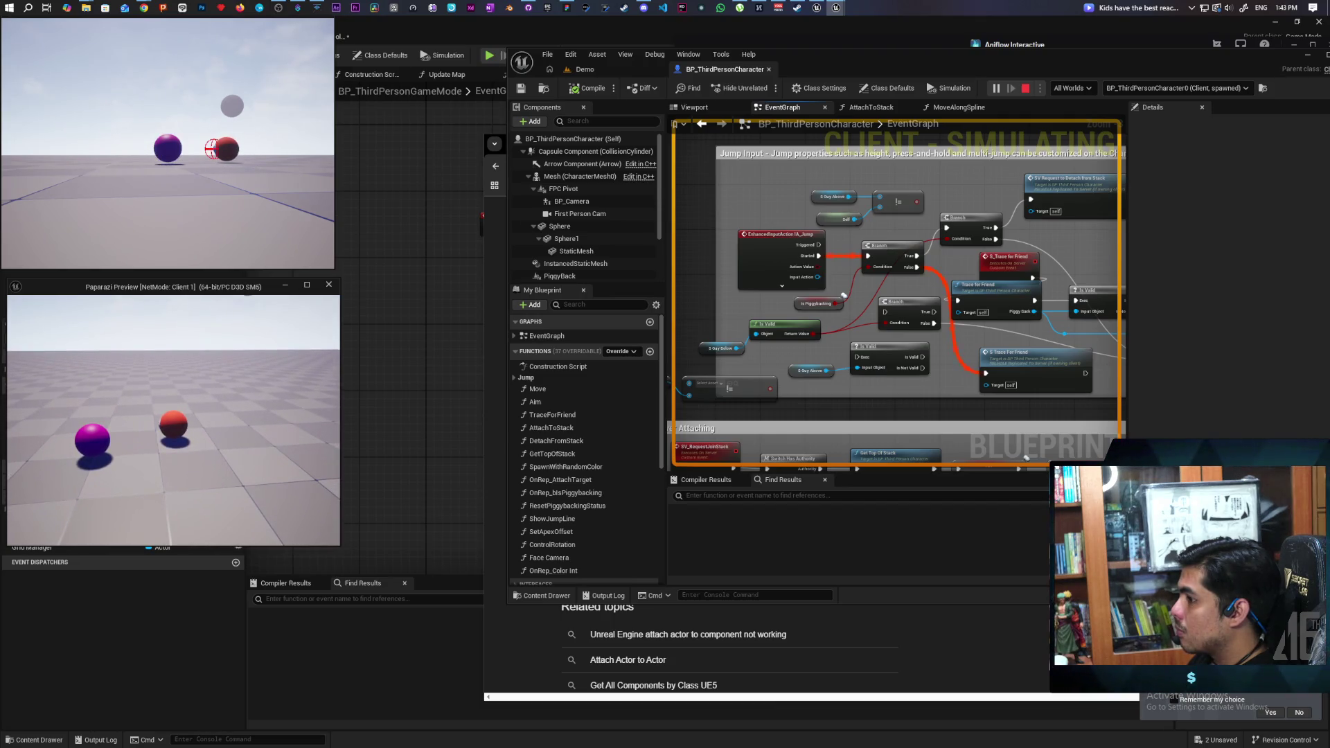
pyautogui.press('s')
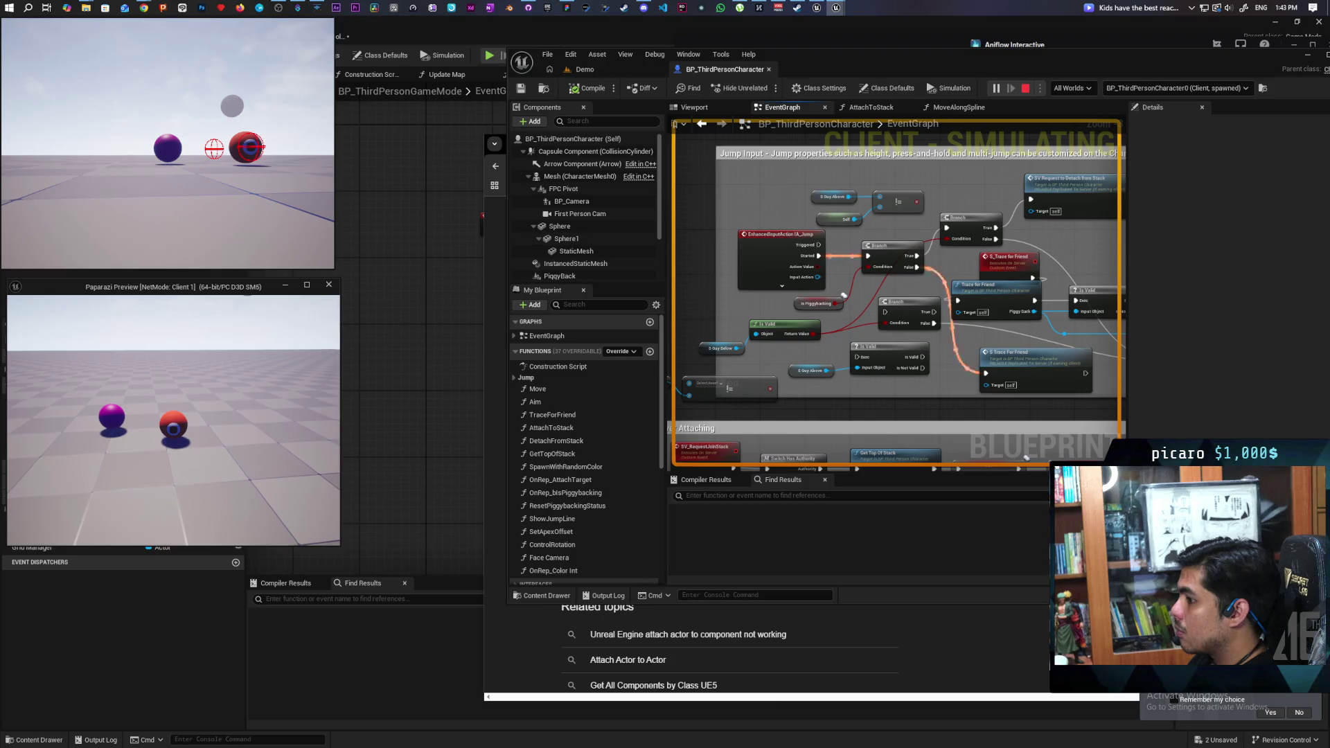
pyautogui.press('a')
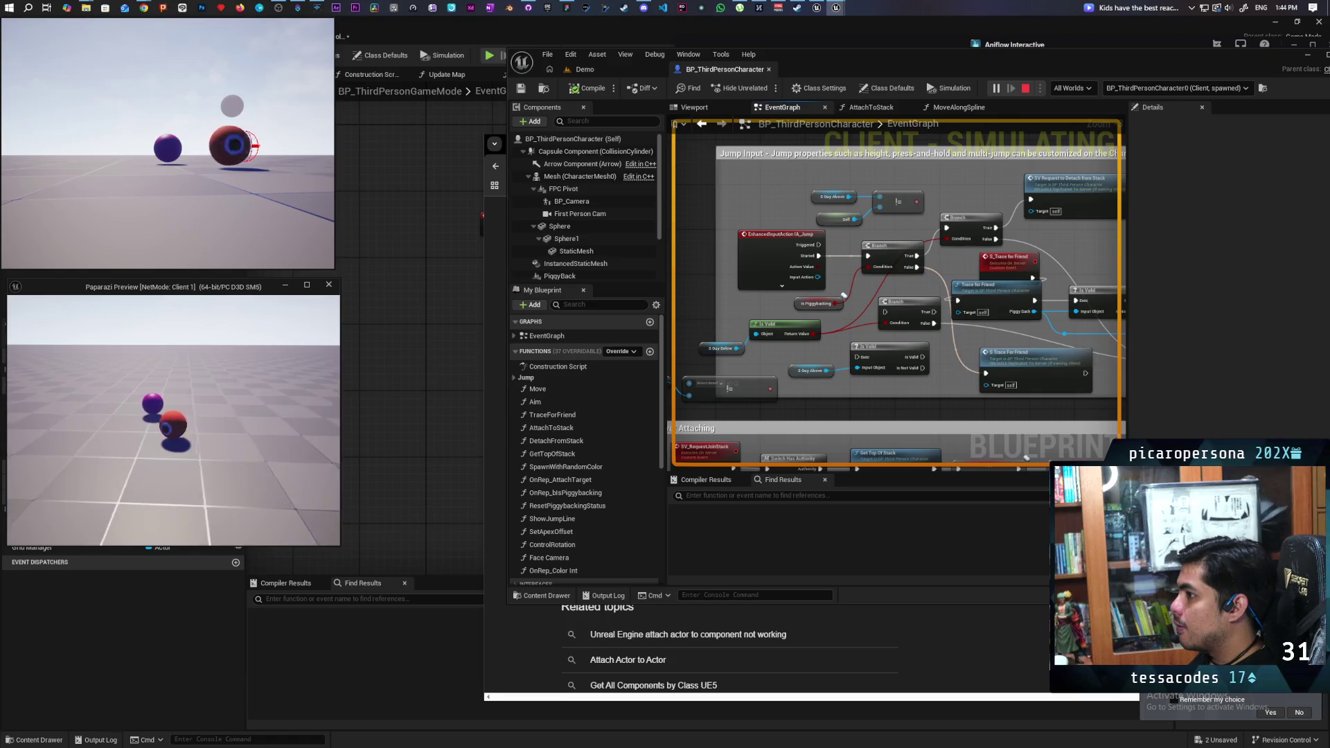
pyautogui.press('space')
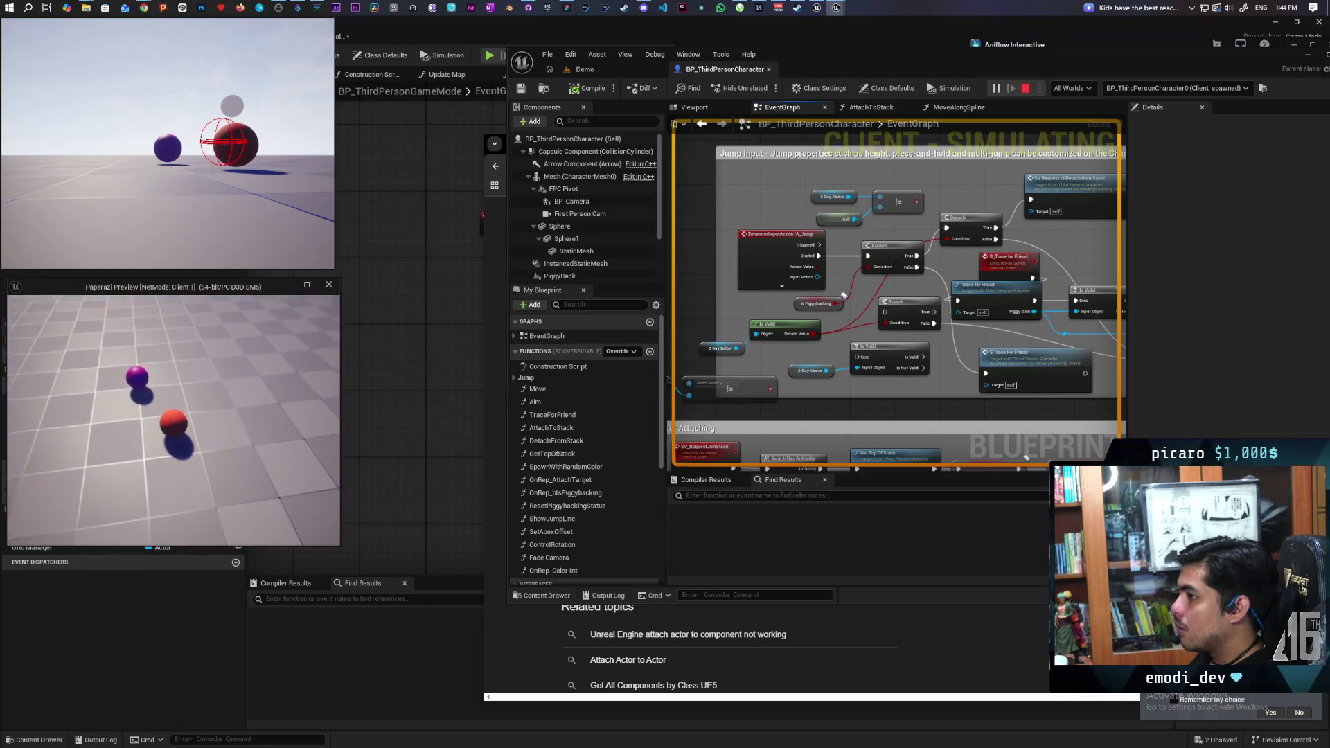
# Step: Aim the client camera at the purple ball, then focus the S_Trace for Friend event
pyautogui.click(161, 215)
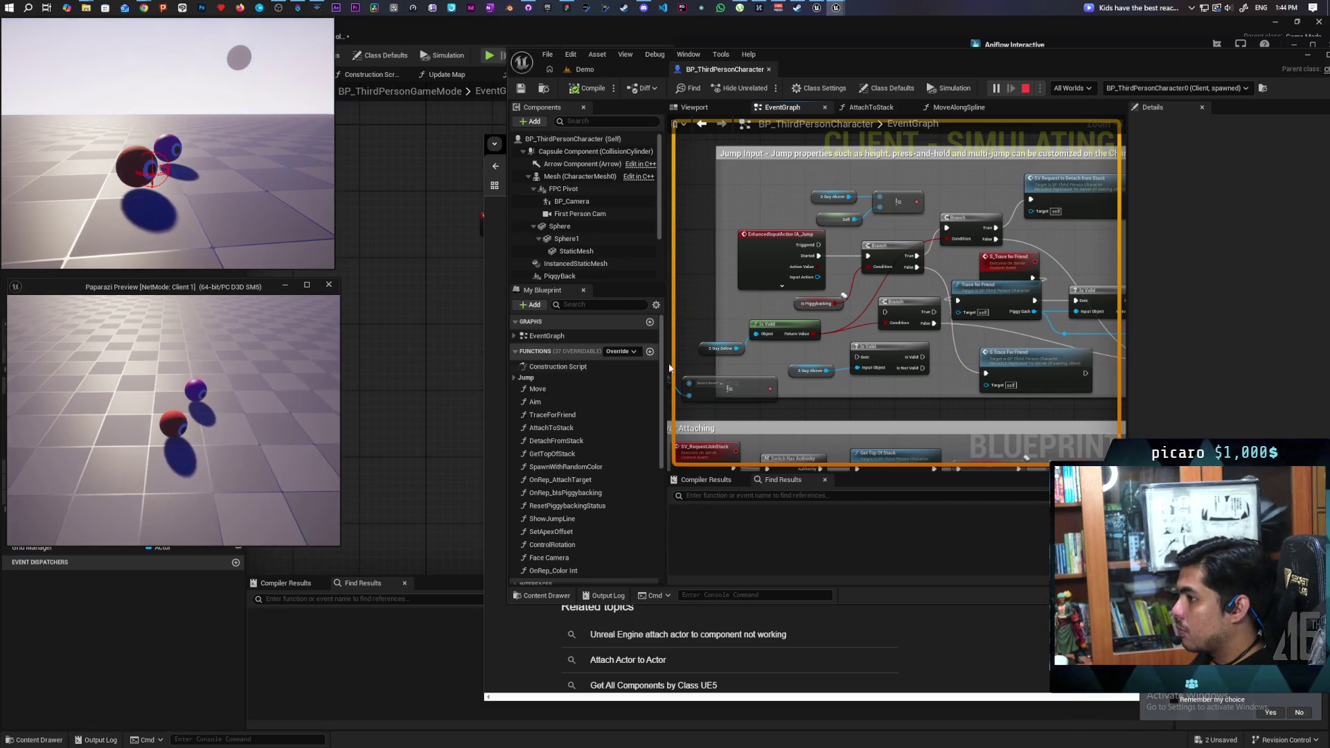
pyautogui.click(1010, 372)
pyautogui.doubleClick(1010, 373)
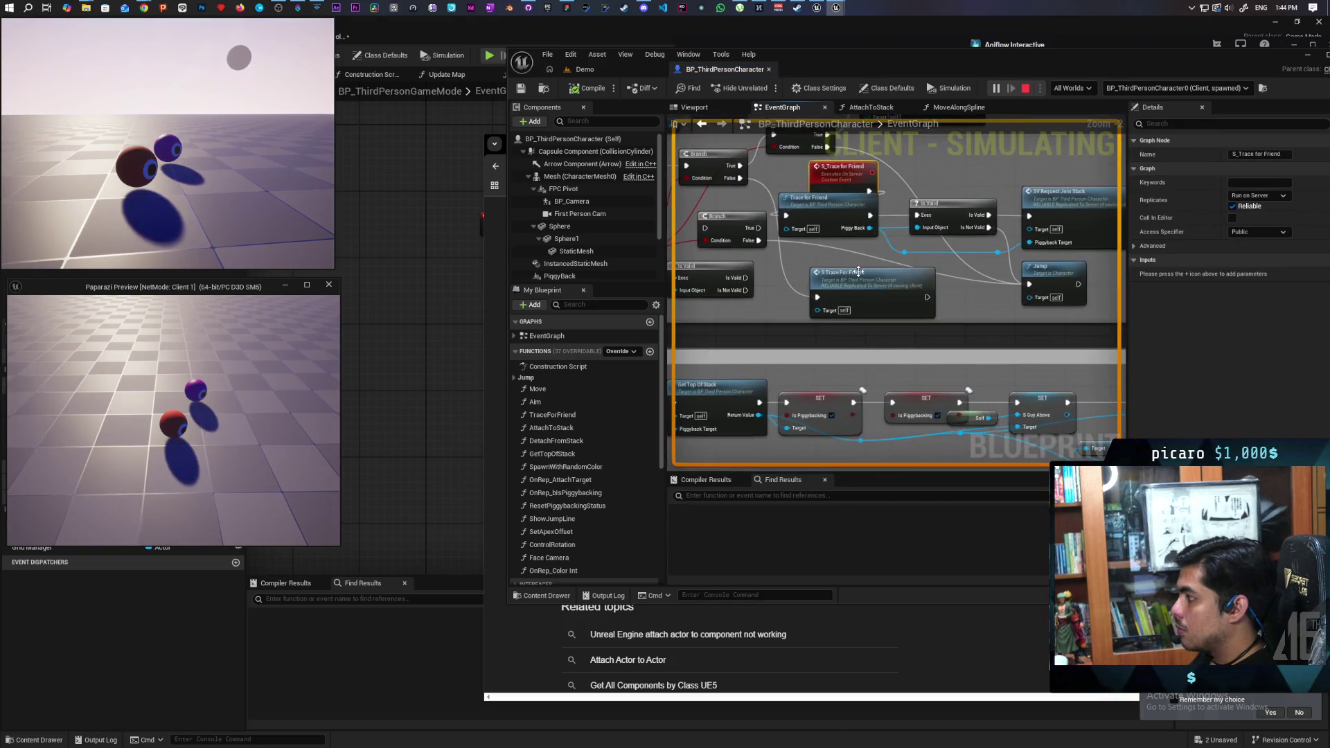
# Step: Arrange the Trace for Friend nodes, then press E twice in the client to fire the trace
pyautogui.moveTo(868, 368)
pyautogui.mouseDown()
pyautogui.moveTo(716, 280)
pyautogui.moveTo(874, 287)
pyautogui.moveTo(931, 315)
pyautogui.mouseUp()
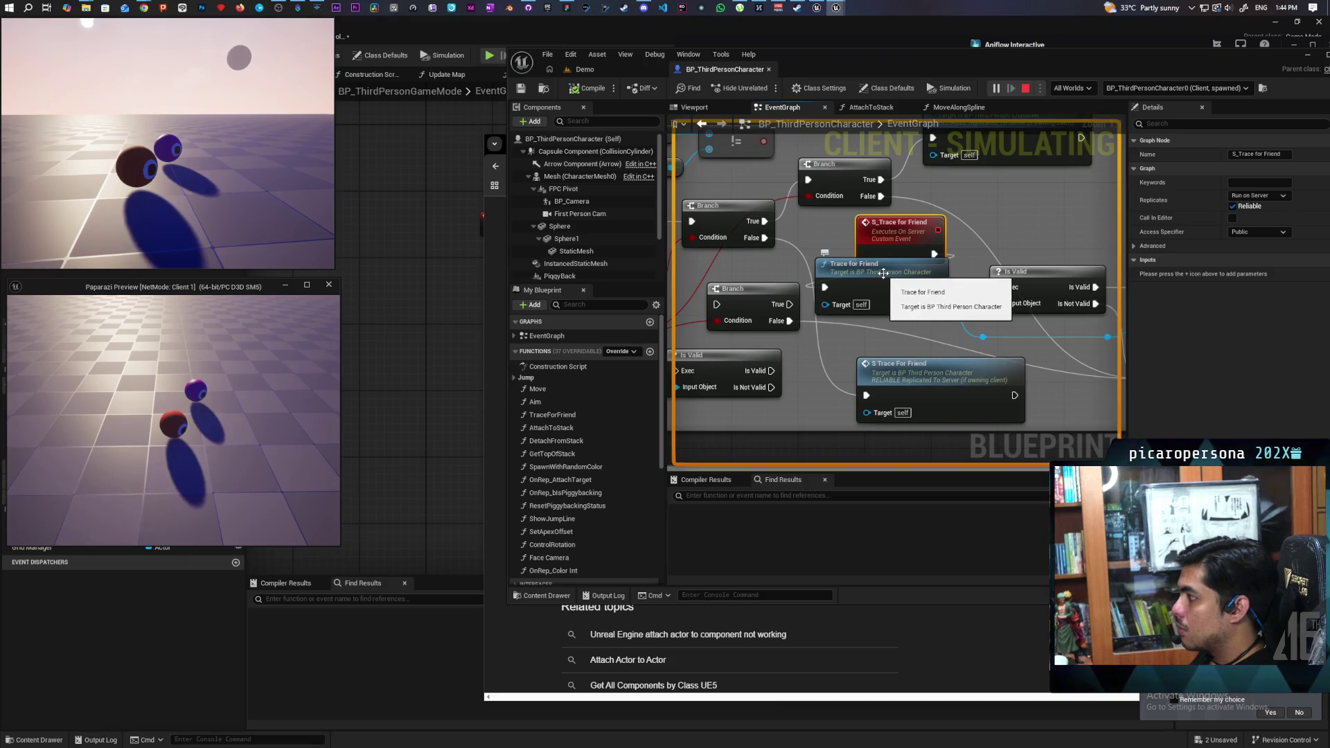
pyautogui.moveTo(914, 237)
pyautogui.mouseDown()
pyautogui.moveTo(911, 209)
pyautogui.moveTo(906, 229)
pyautogui.mouseUp()
pyautogui.moveTo(901, 285)
pyautogui.mouseDown()
pyautogui.moveTo(916, 285)
pyautogui.moveTo(892, 288)
pyautogui.mouseUp()
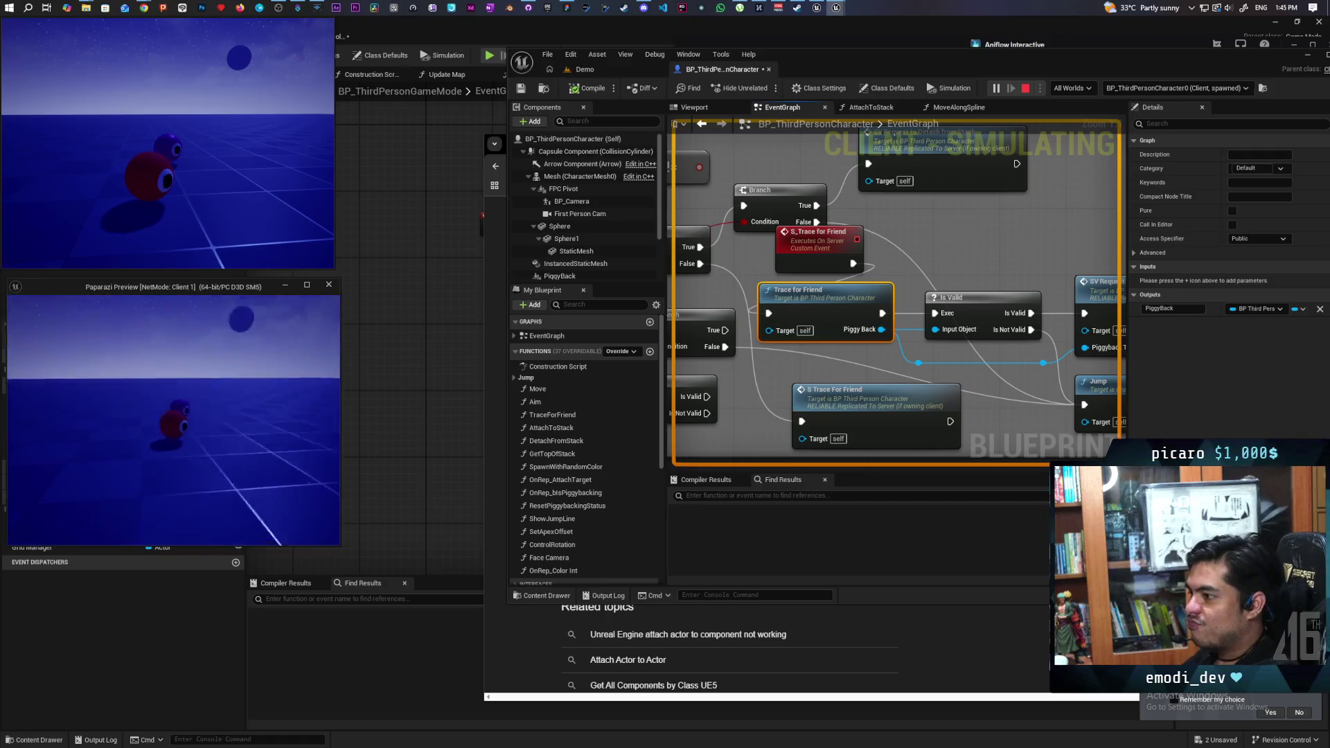
pyautogui.press('e')
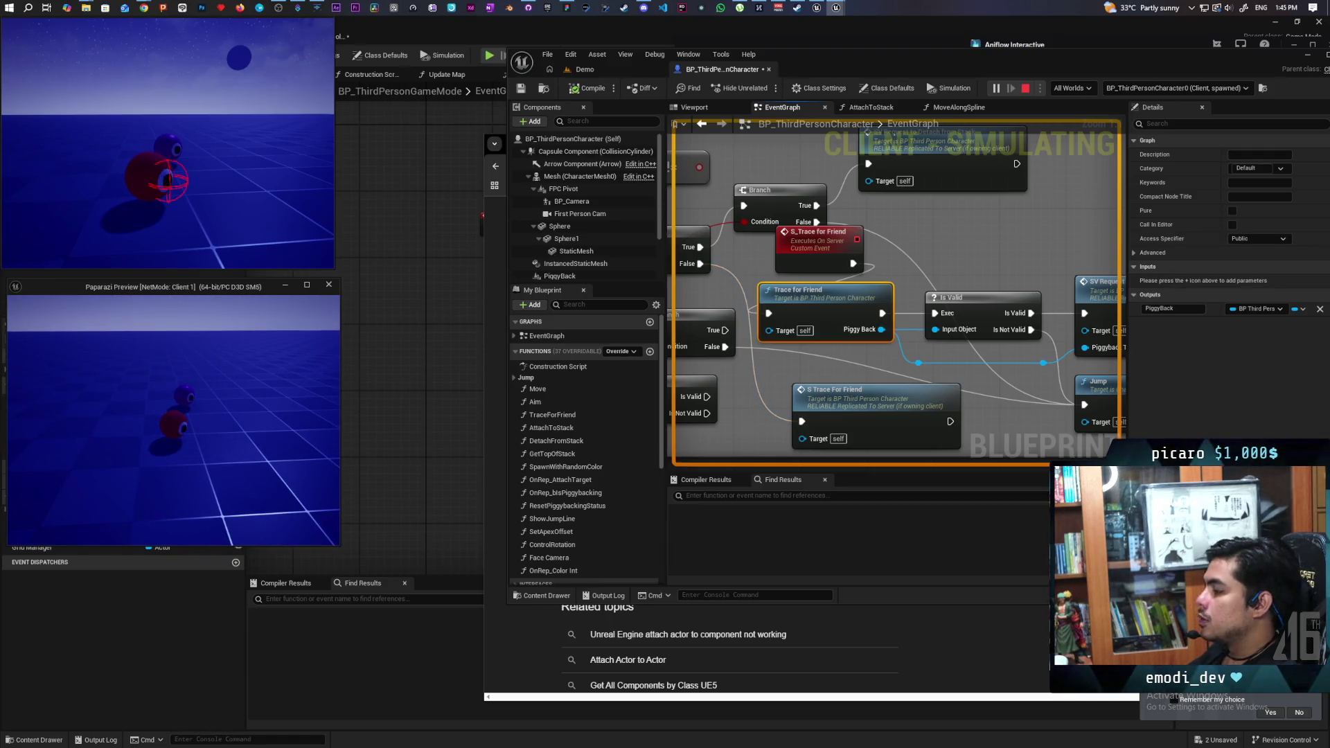
pyautogui.press('e')
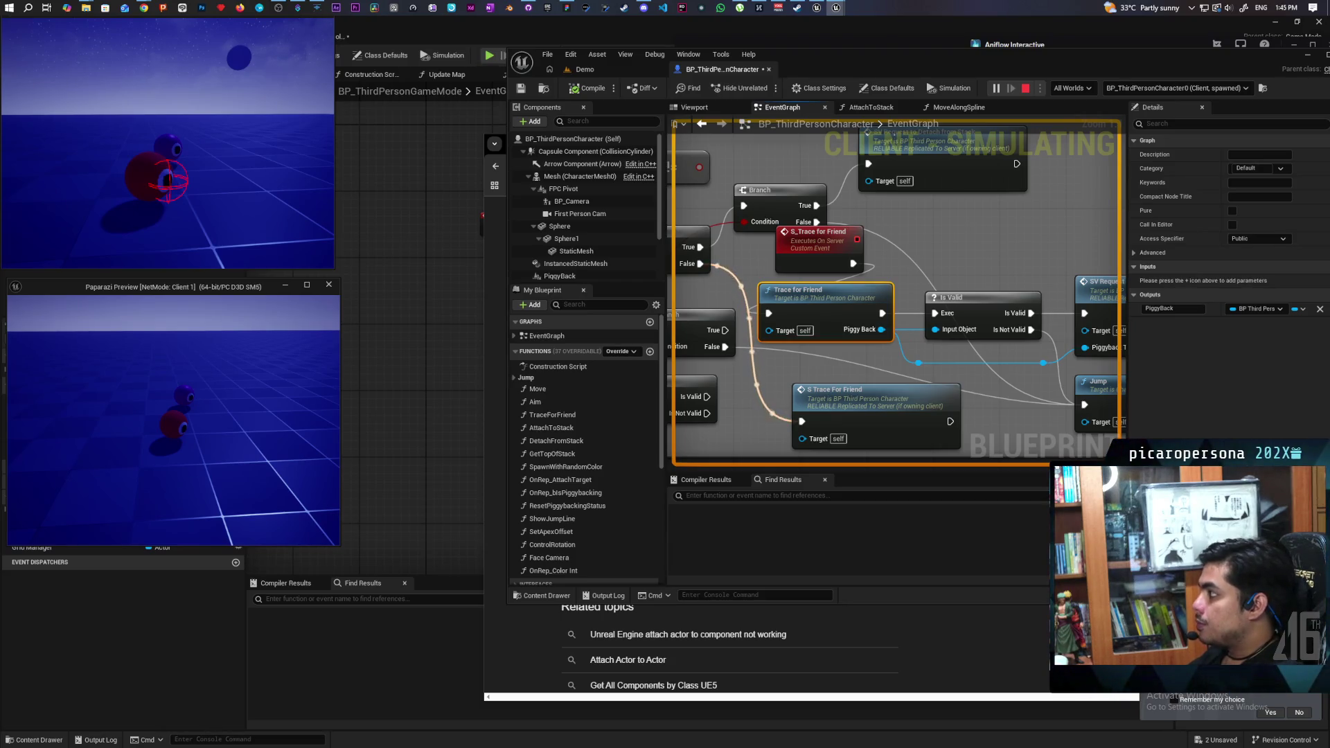
# Step: Debug BP_ThirdPersonCharacter0, then BP_ThirdPersonCharacter1 on the server, and stop play with Esc
pyautogui.click(1218, 90)
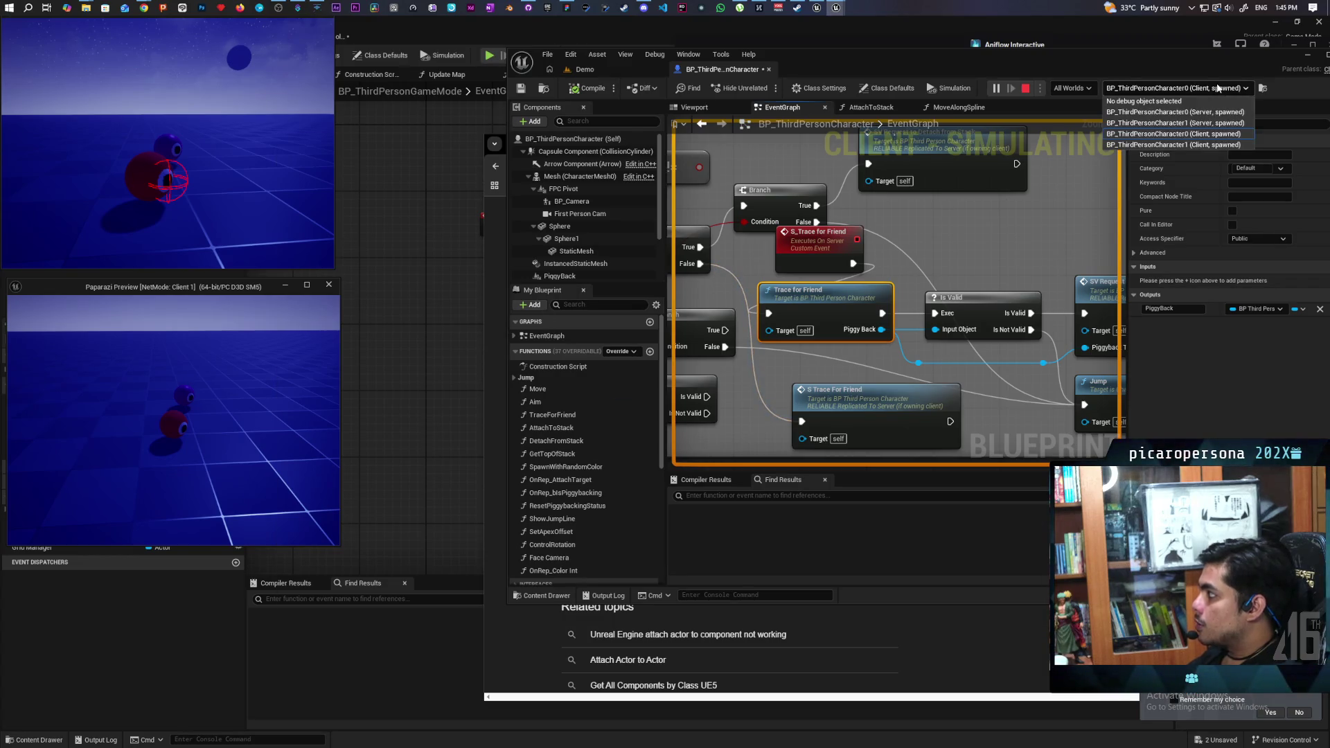
pyautogui.click(1218, 113)
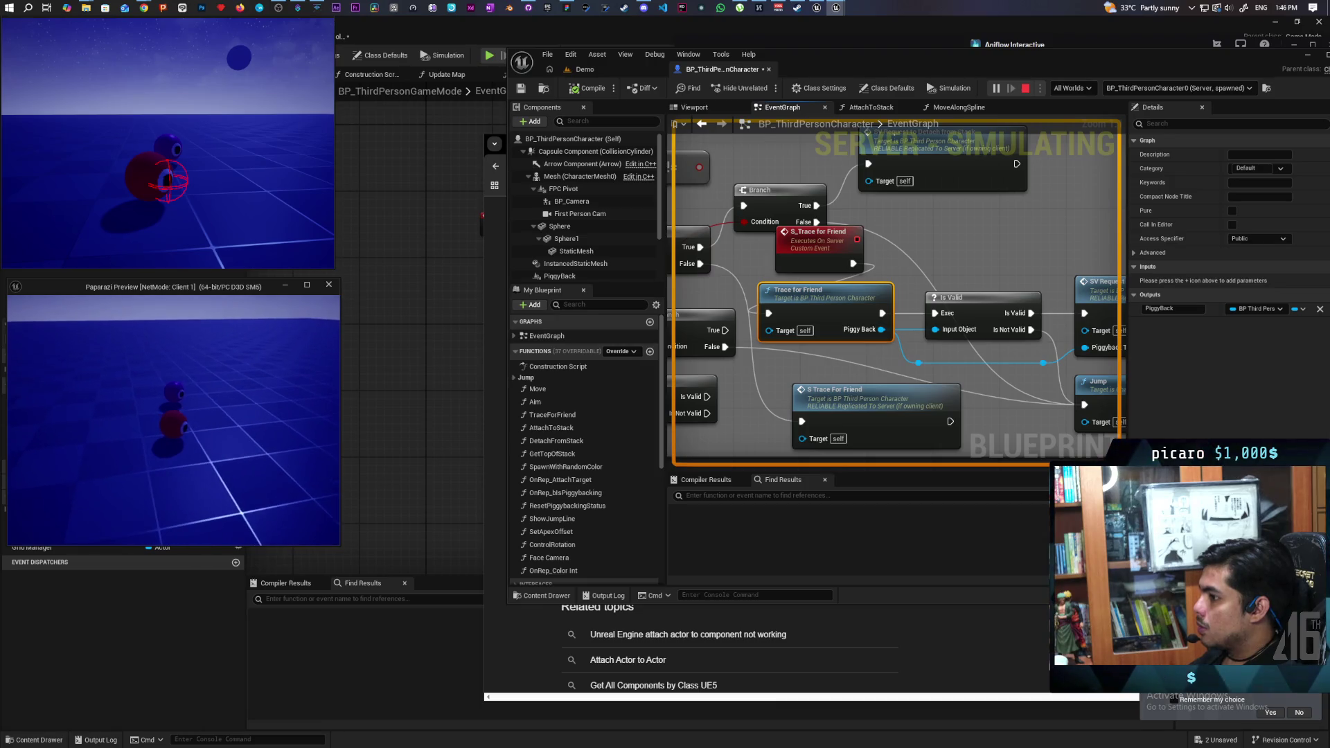
pyautogui.click(1208, 87)
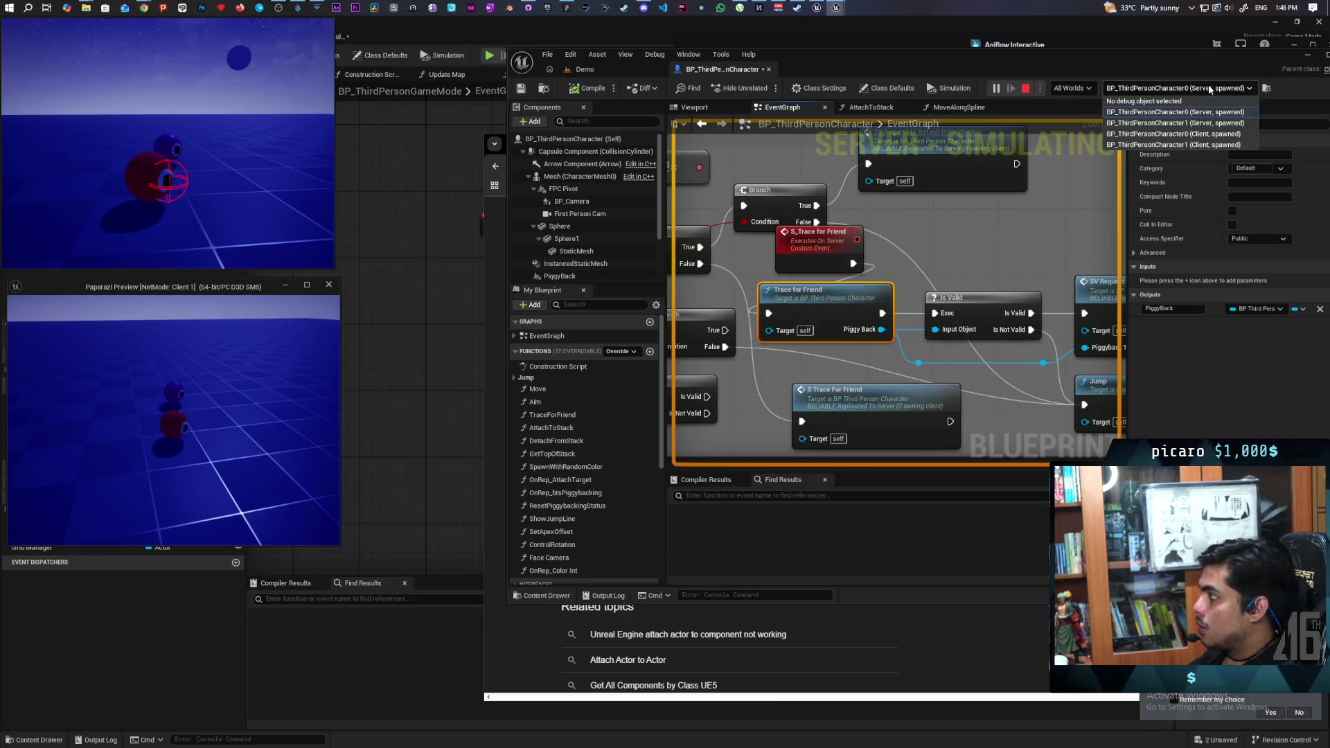
pyautogui.click(1178, 113)
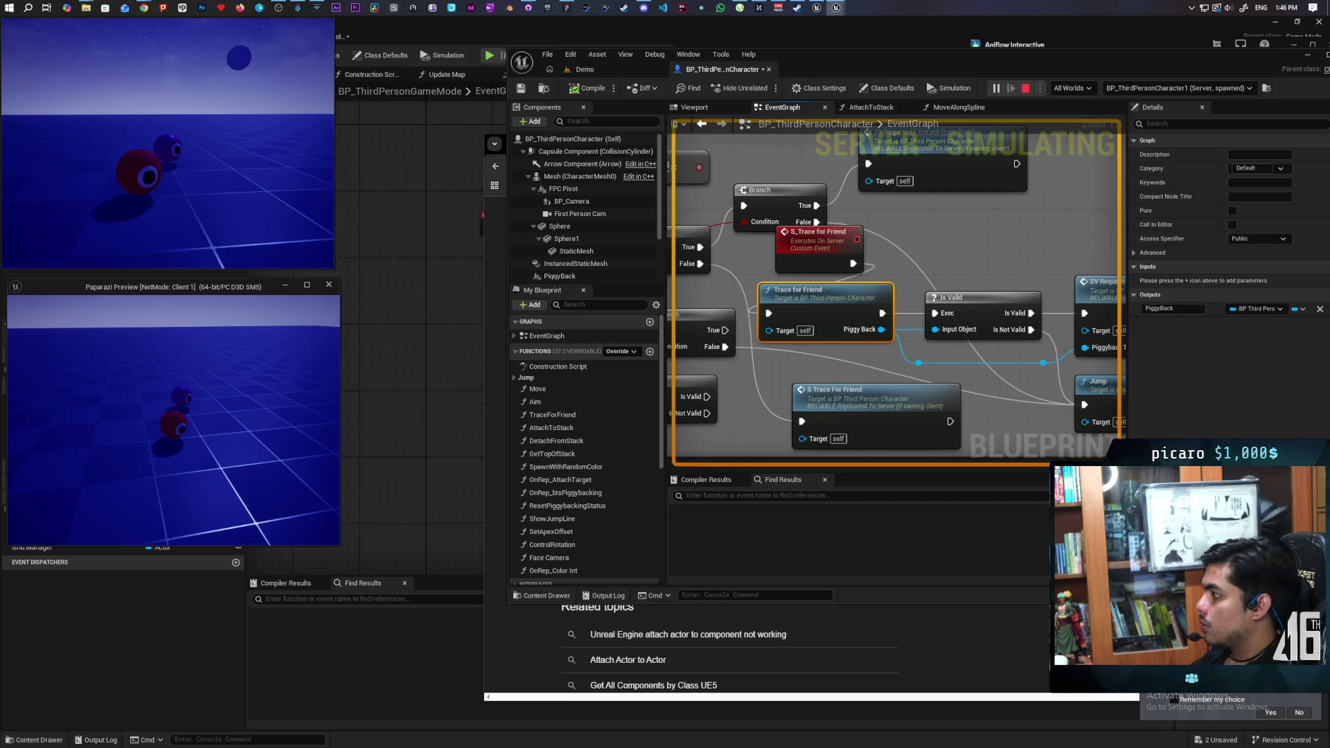
pyautogui.press('Escape')
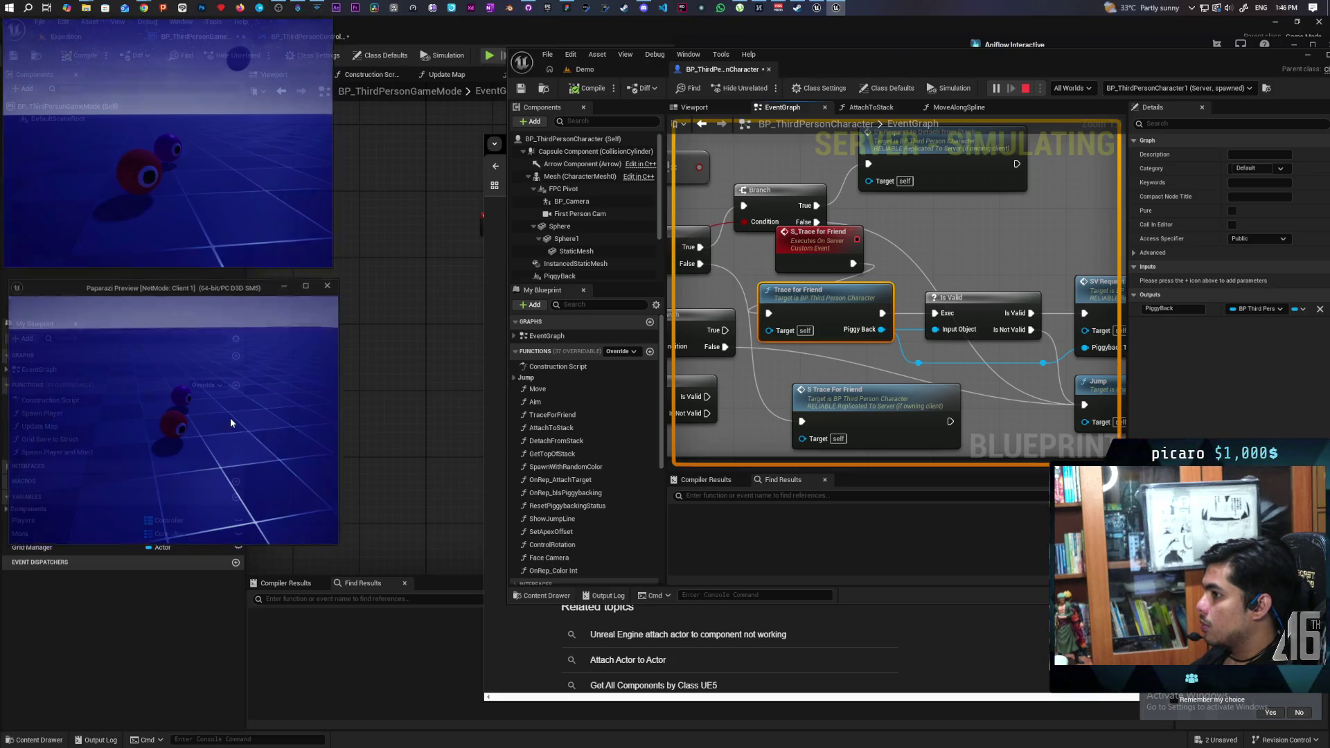
# Step: Move the Jump node down-left to clear space and paste in a new custom event node
pyautogui.moveTo(983, 321)
pyautogui.mouseDown()
pyautogui.moveTo(841, 262)
pyautogui.moveTo(926, 266)
pyautogui.moveTo(777, 310)
pyautogui.moveTo(818, 302)
pyautogui.moveTo(832, 274)
pyautogui.moveTo(910, 281)
pyautogui.mouseUp()
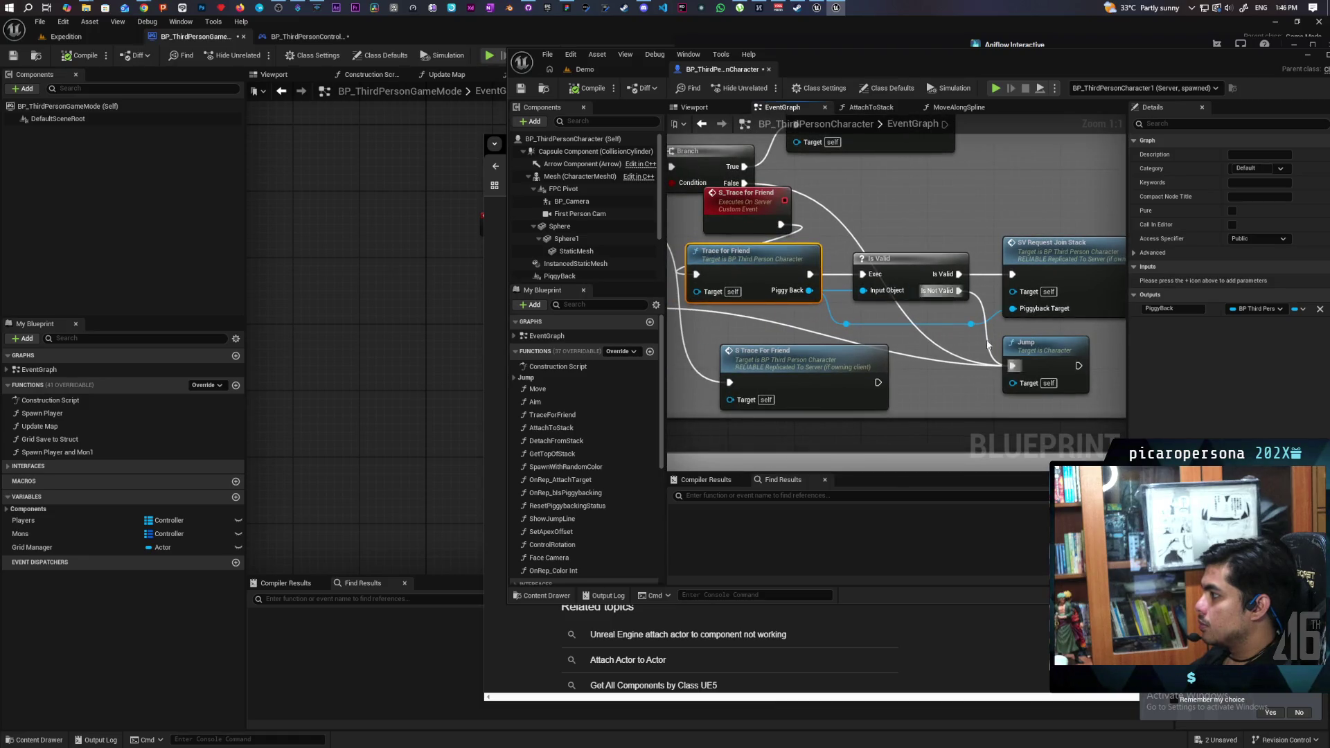
pyautogui.moveTo(1033, 349)
pyautogui.mouseDown()
pyautogui.moveTo(1028, 367)
pyautogui.moveTo(957, 372)
pyautogui.moveTo(791, 427)
pyautogui.moveTo(953, 406)
pyautogui.moveTo(938, 306)
pyautogui.mouseUp()
pyautogui.moveTo(853, 326); pyautogui.dragTo(840, 399)
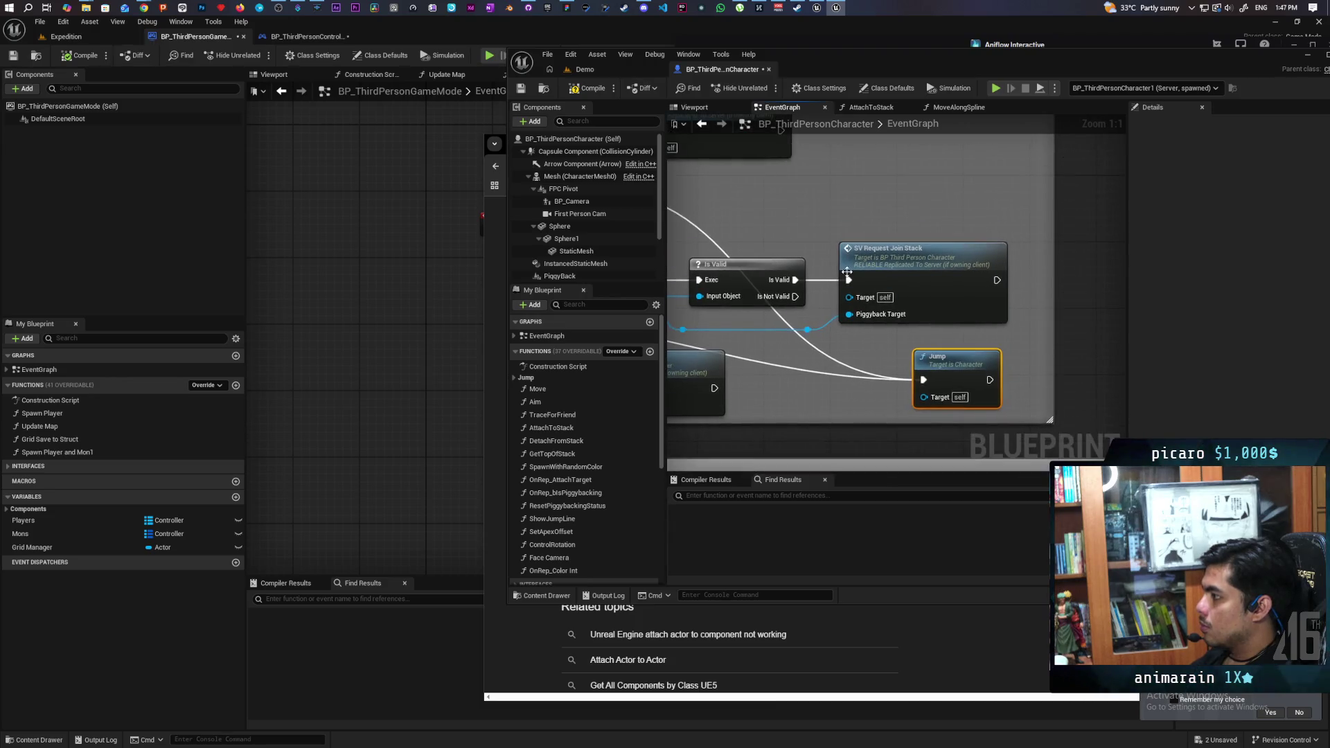
pyautogui.hotkey('ctrl', 'v')
# Step: Name the event C_Jump, set it to Run on owning Client, and place it beside Jump
pyautogui.write('C_')
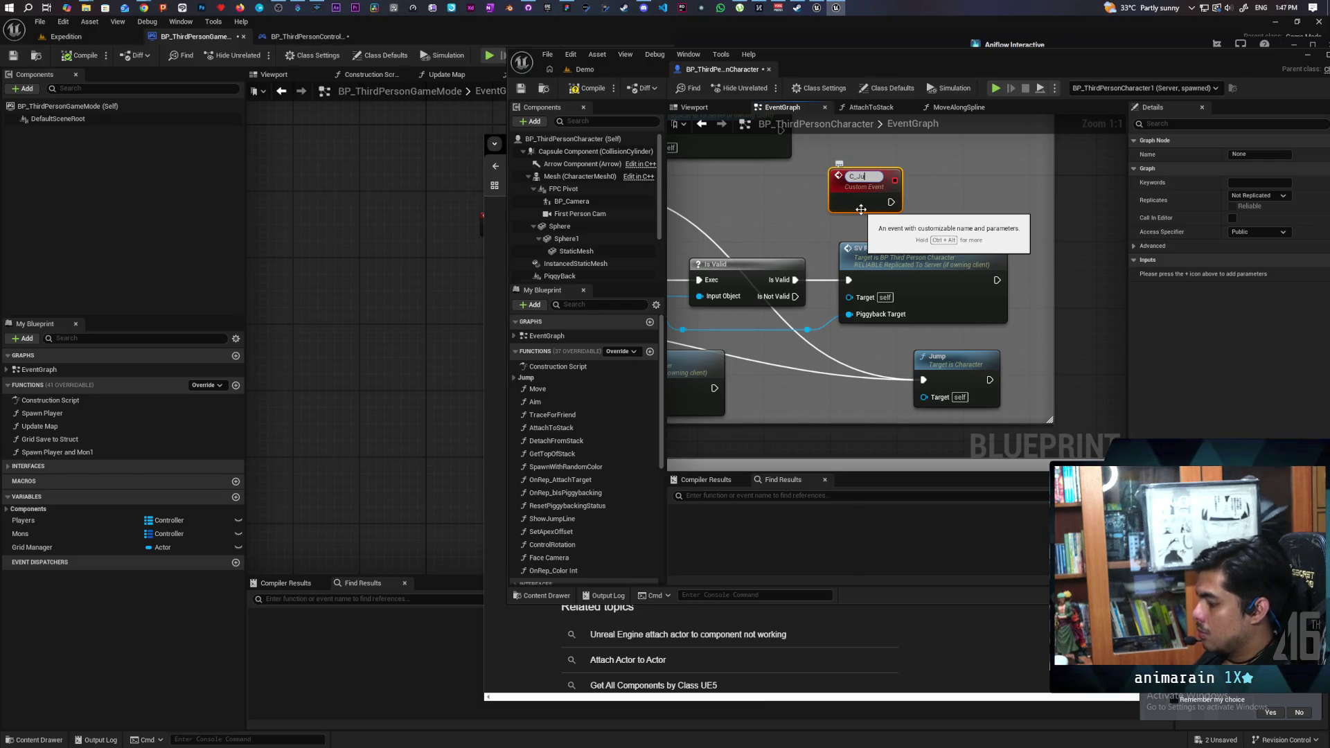
pyautogui.write('Jump')
pyautogui.press('Return')
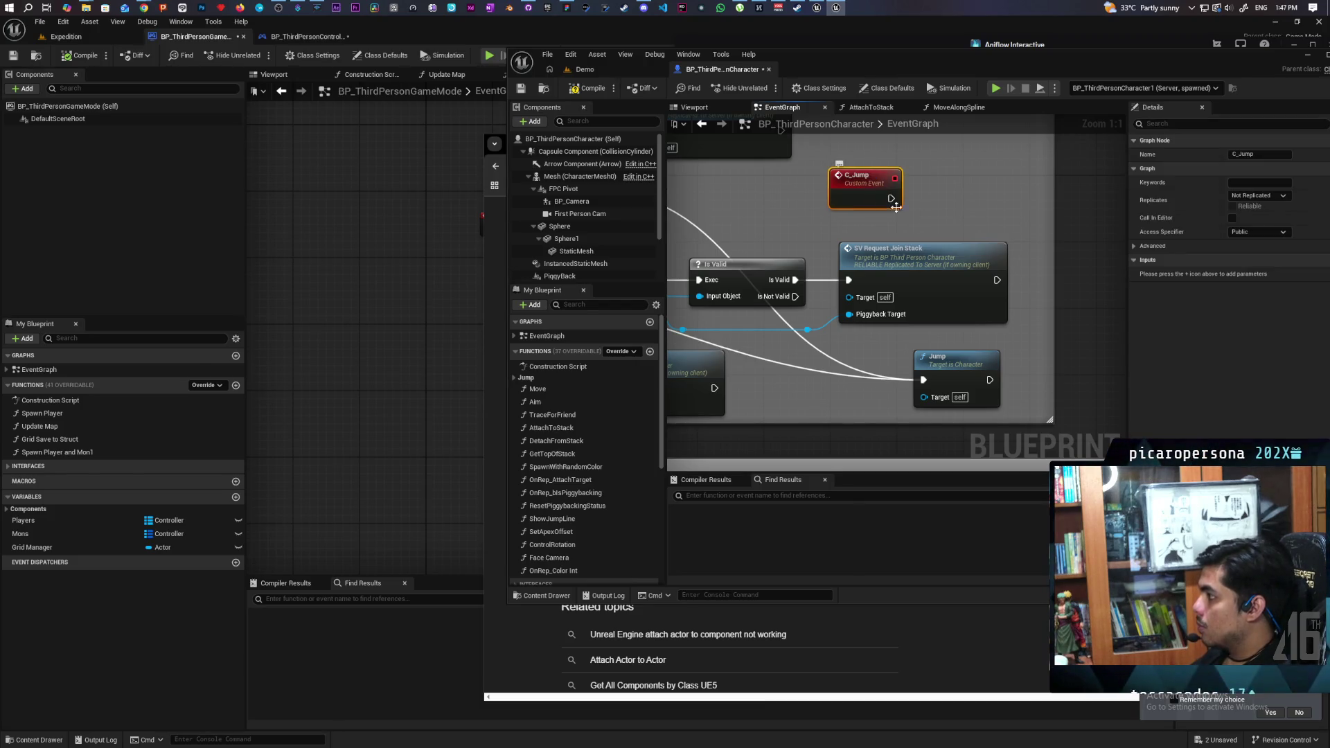
pyautogui.click(1259, 195)
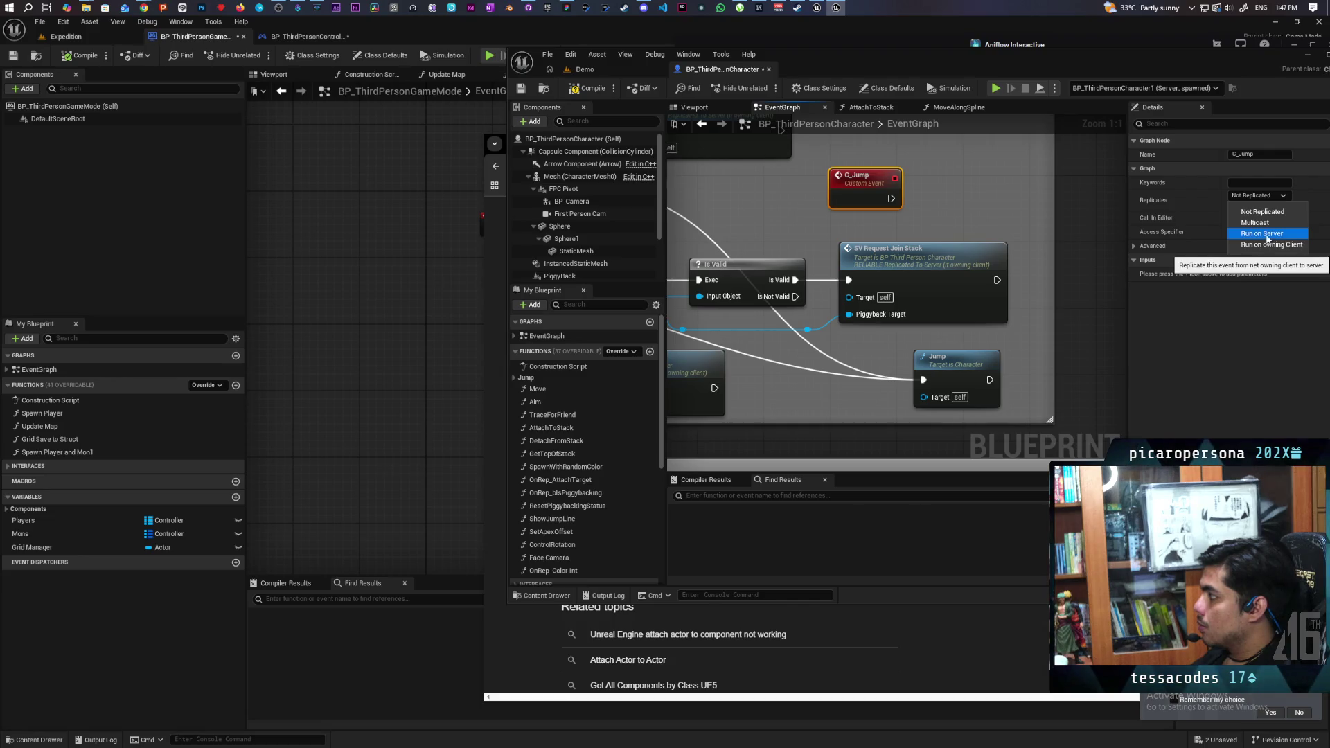
pyautogui.click(1232, 206)
pyautogui.moveTo(887, 194); pyautogui.dragTo(799, 394)
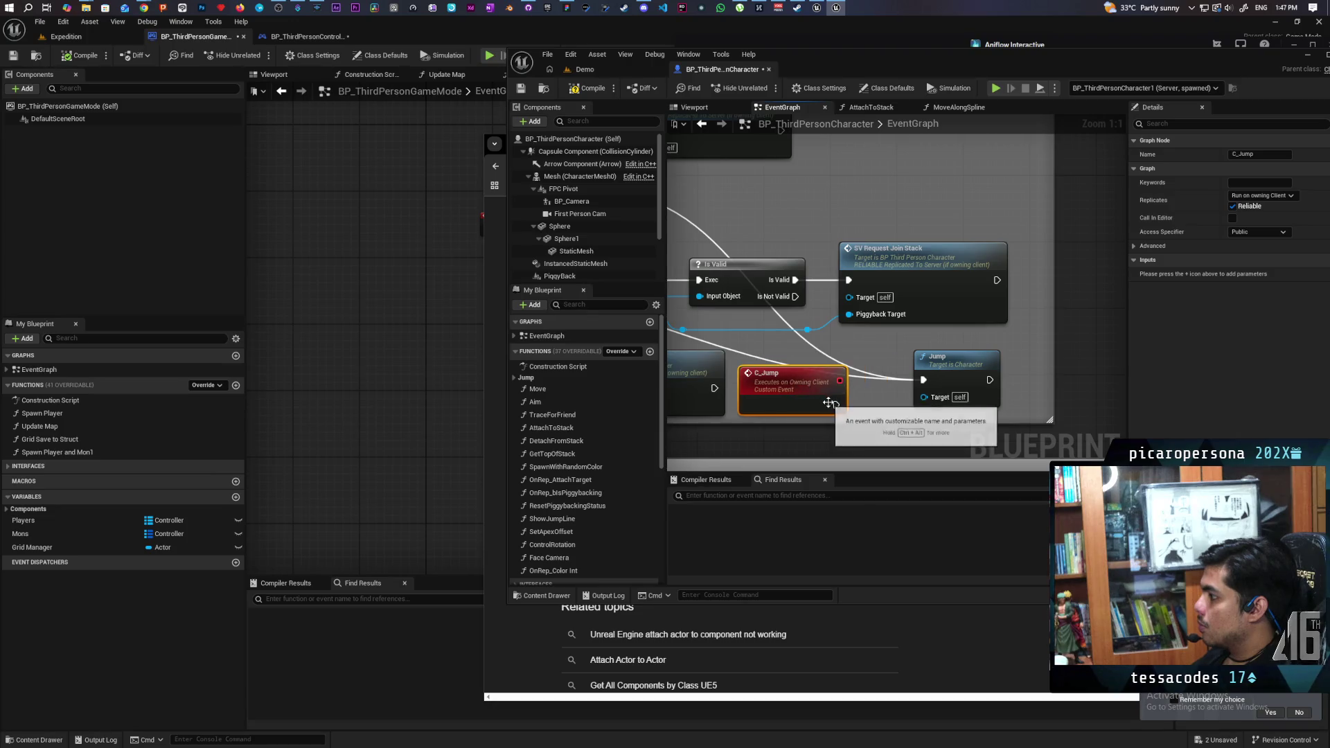
# Step: Call C_Jump from the Is Not Valid branch, compile, and start a multiplayer test
pyautogui.moveTo(832, 316)
pyautogui.mouseDown()
pyautogui.moveTo(876, 393)
pyautogui.moveTo(902, 266)
pyautogui.mouseUp()
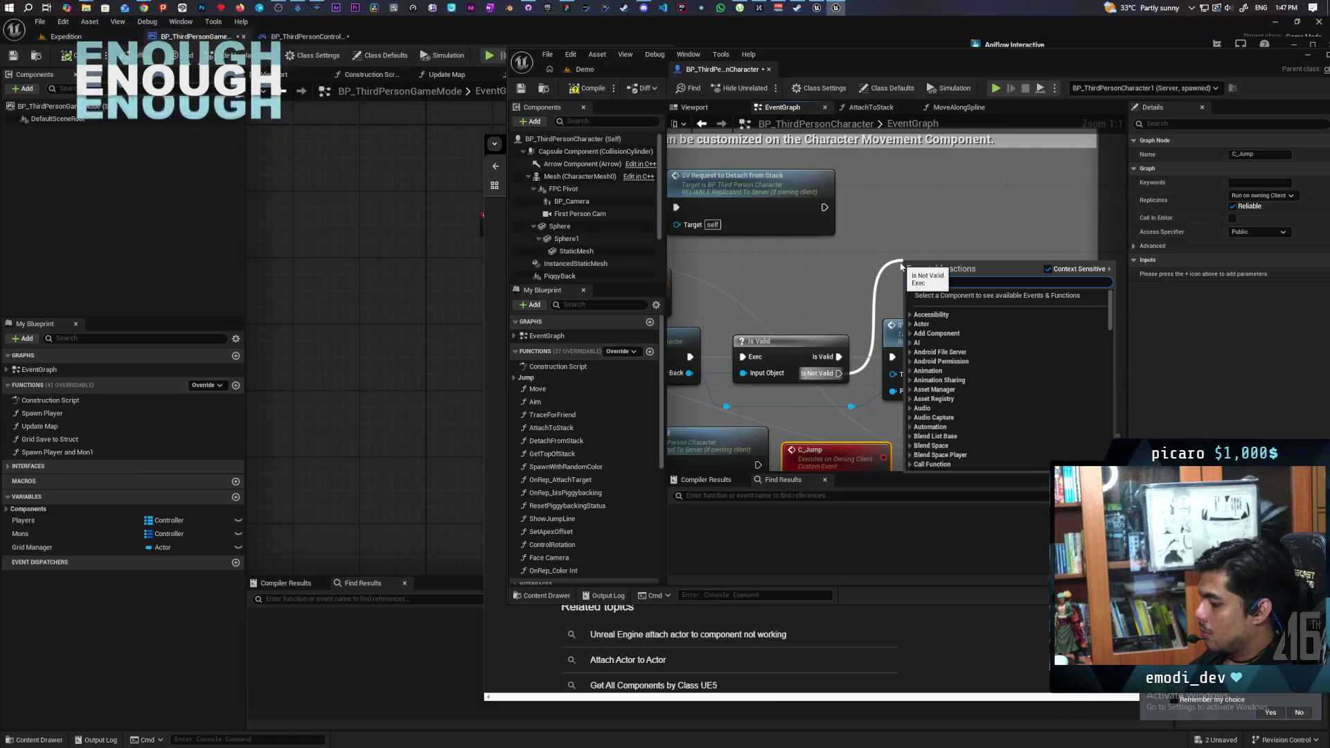
pyautogui.write('c_jump')
pyautogui.press('Return')
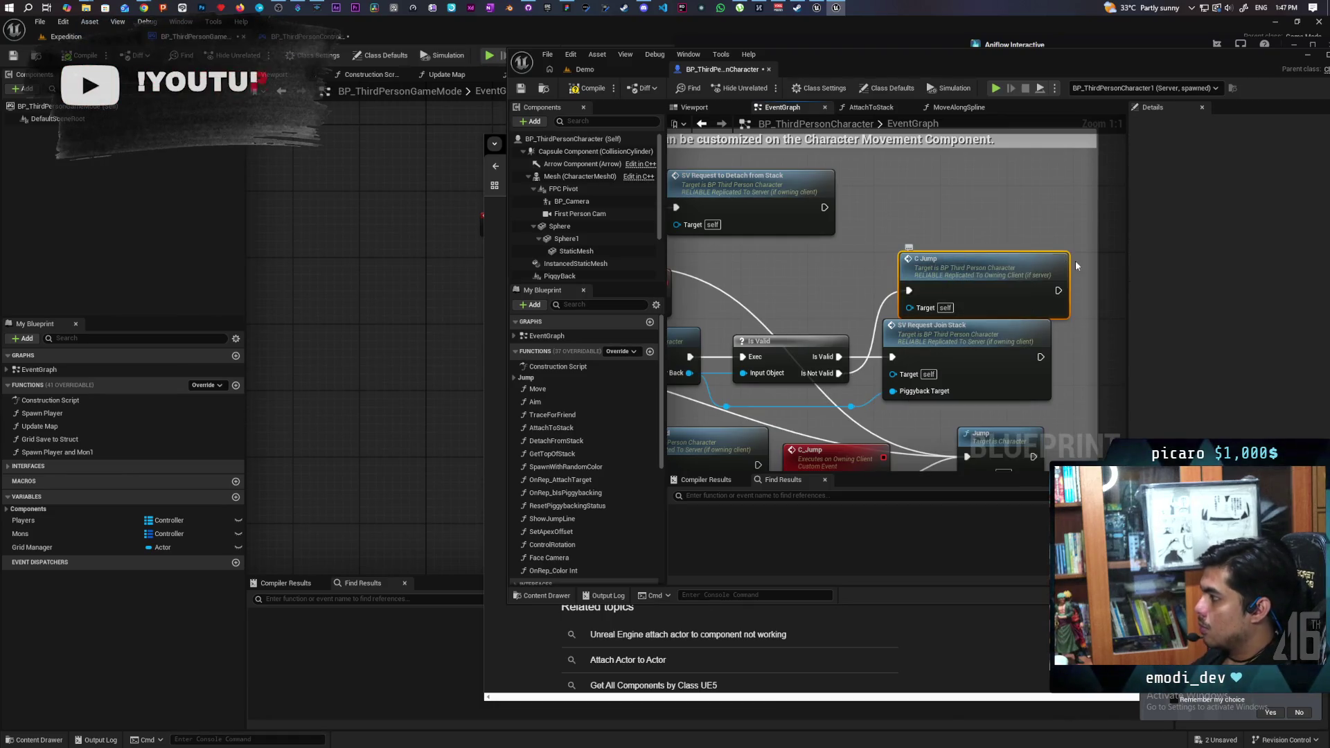
pyautogui.moveTo(1006, 266); pyautogui.dragTo(997, 249)
pyautogui.click(585, 89)
pyautogui.click(996, 88)
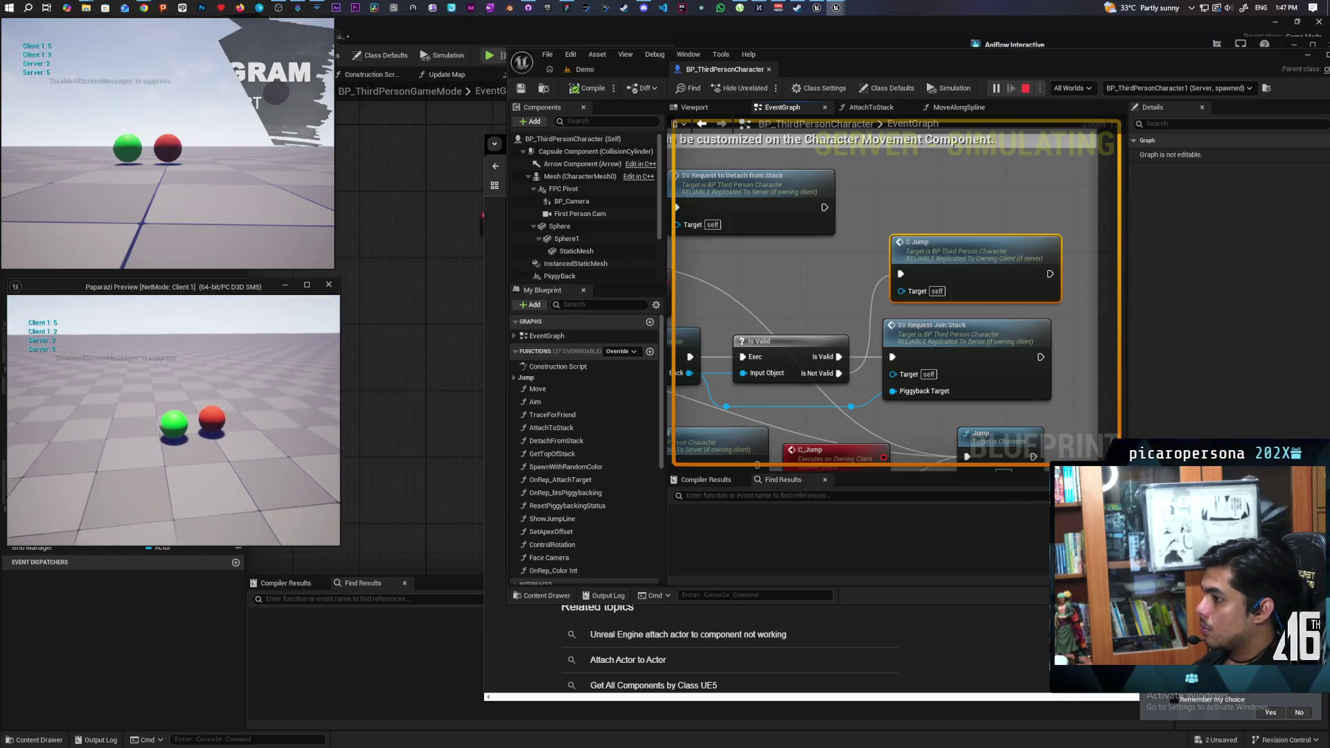
# Step: Jump twice to stack the green sphere and debug the client-side BP_ThirdPersonCharacter0
pyautogui.press('space')
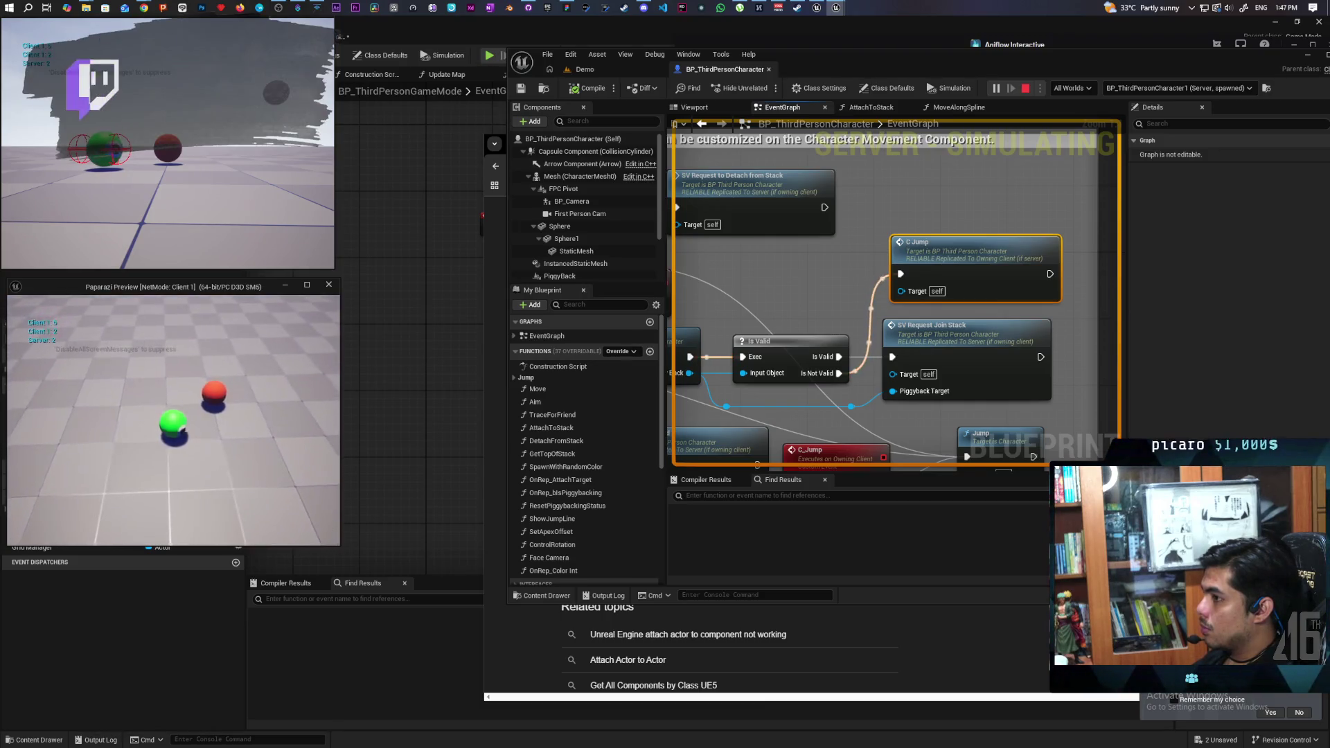
pyautogui.press('space')
pyautogui.press('space')
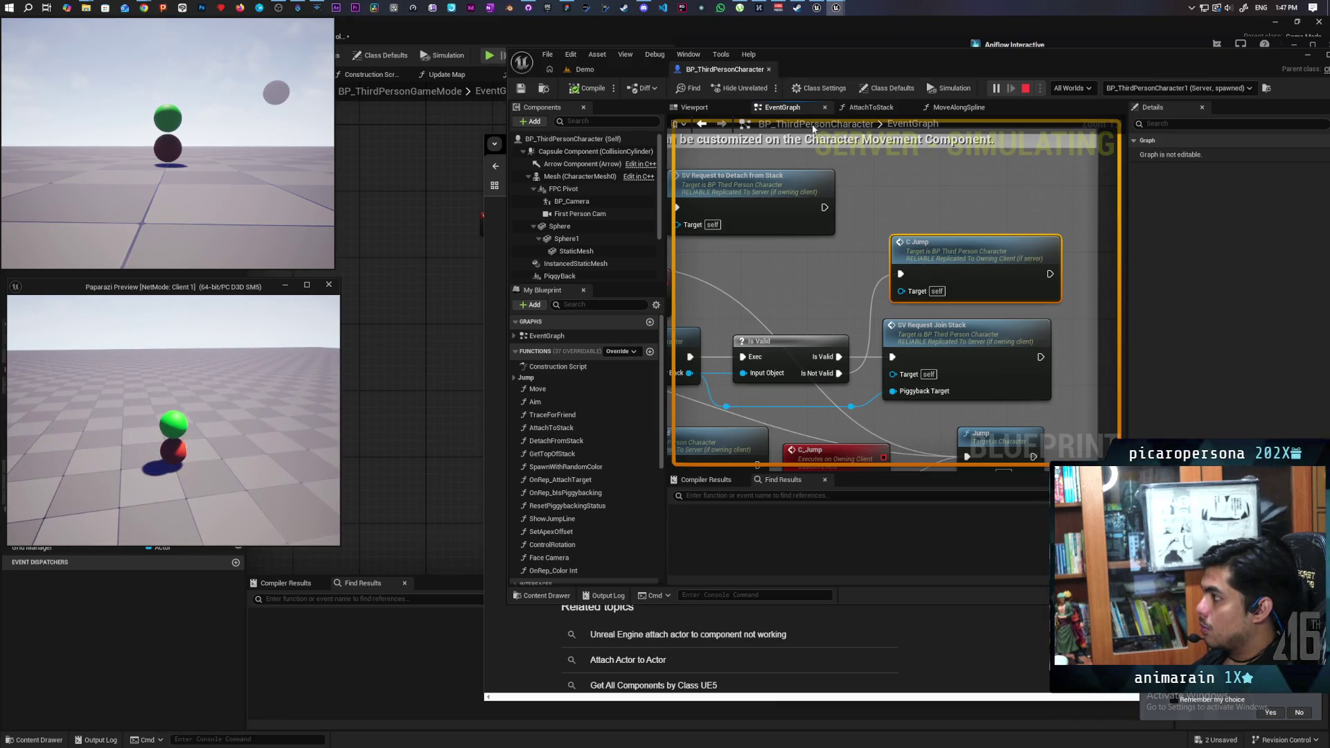
pyautogui.scroll(-5, 782, 306)
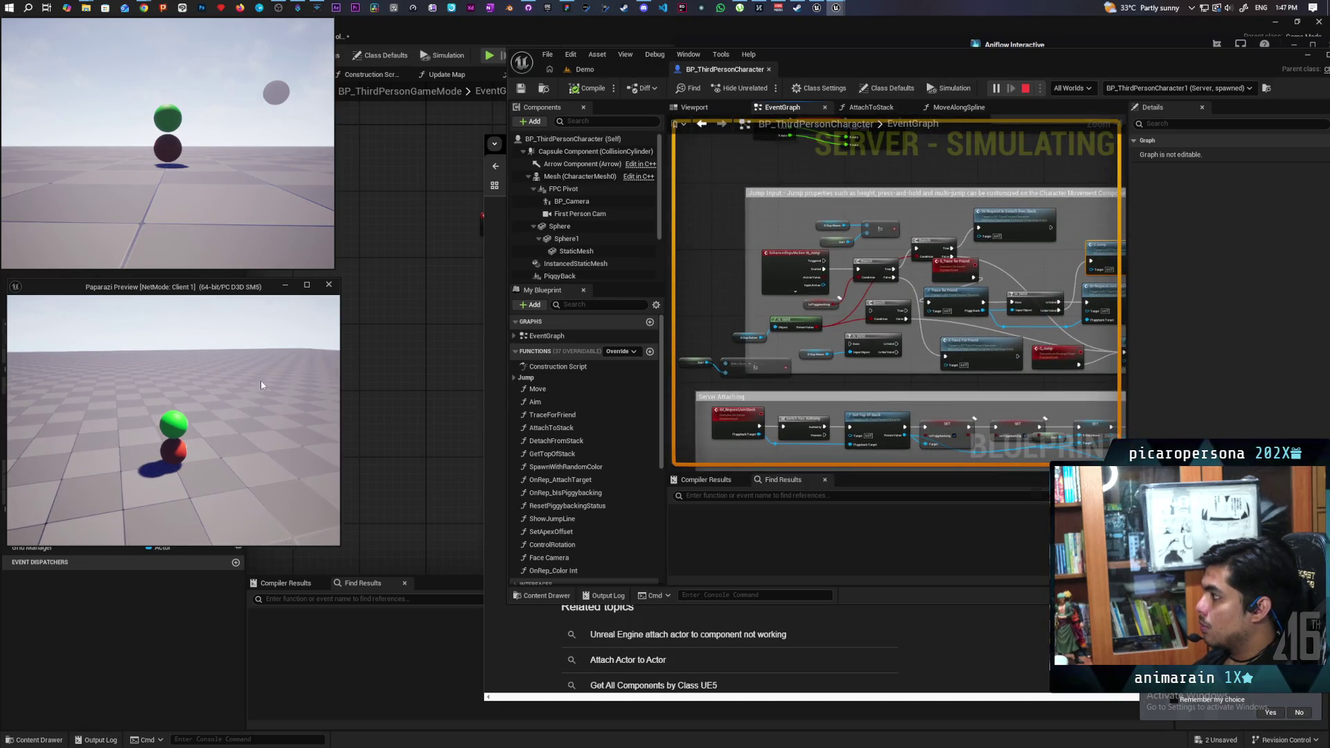
pyautogui.click(1164, 88)
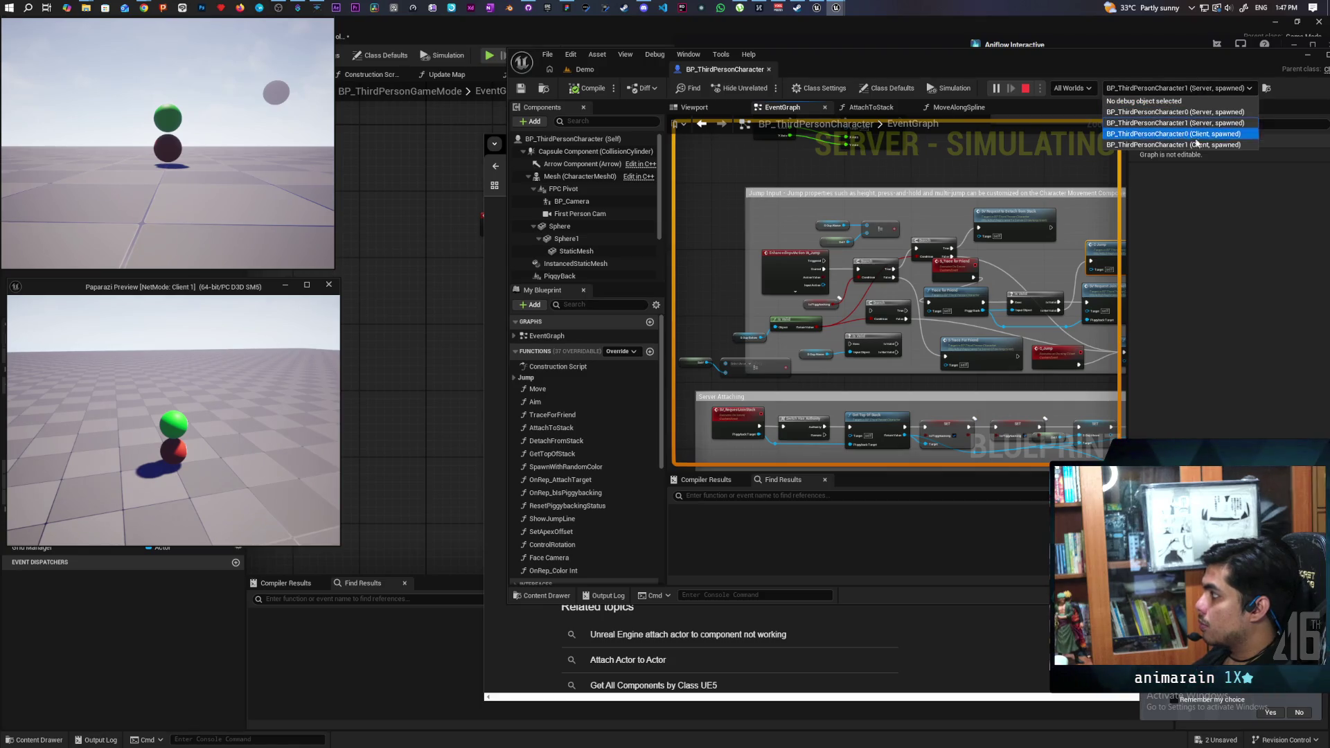
pyautogui.click(1171, 134)
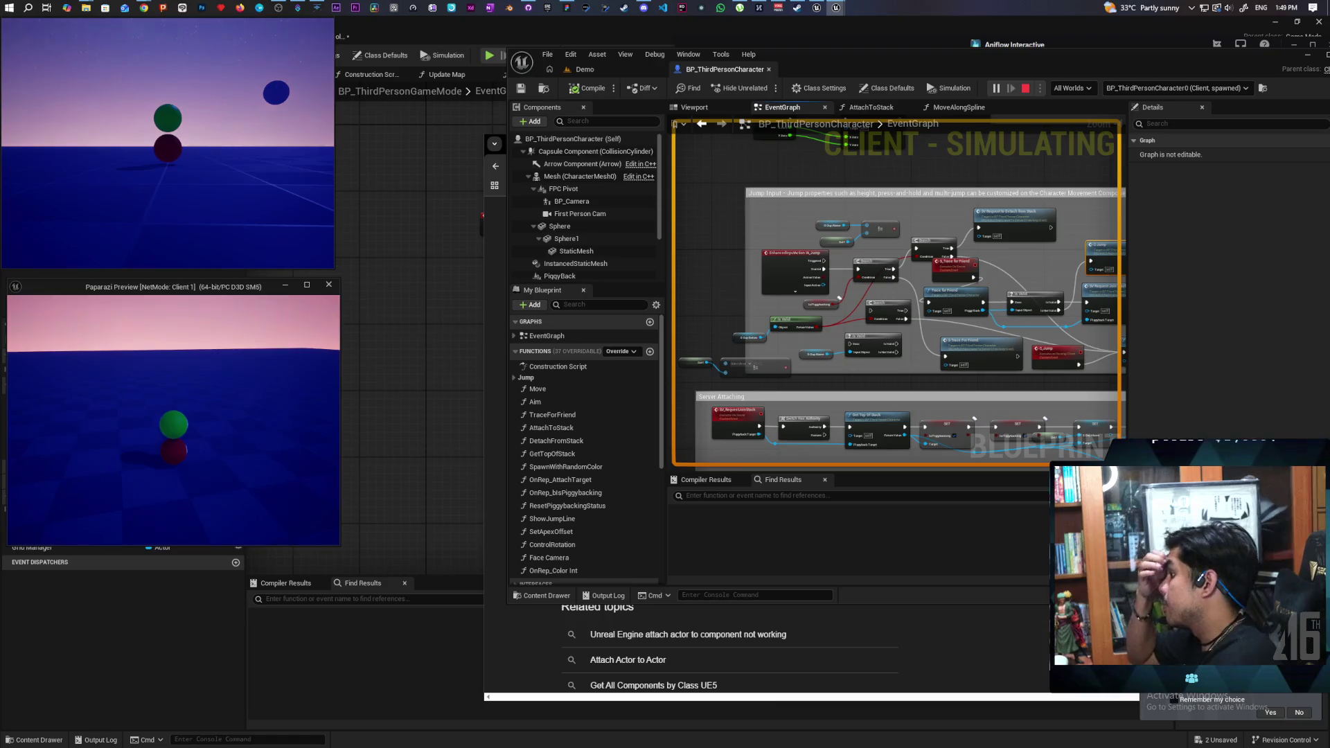
# Step: Stop play, zoom into the Jump input nodes, and scroll My Blueprint to add a variable
pyautogui.press('Escape')
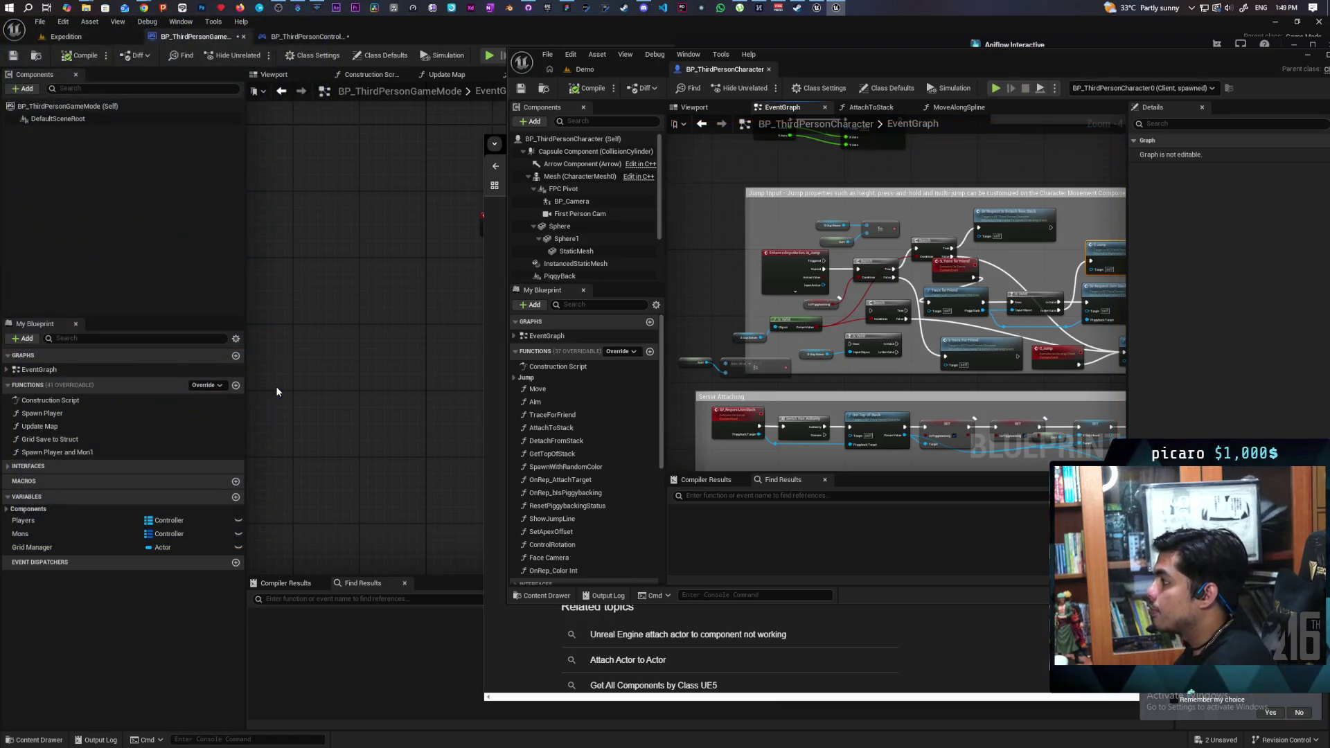
pyautogui.scroll(4, 872, 314)
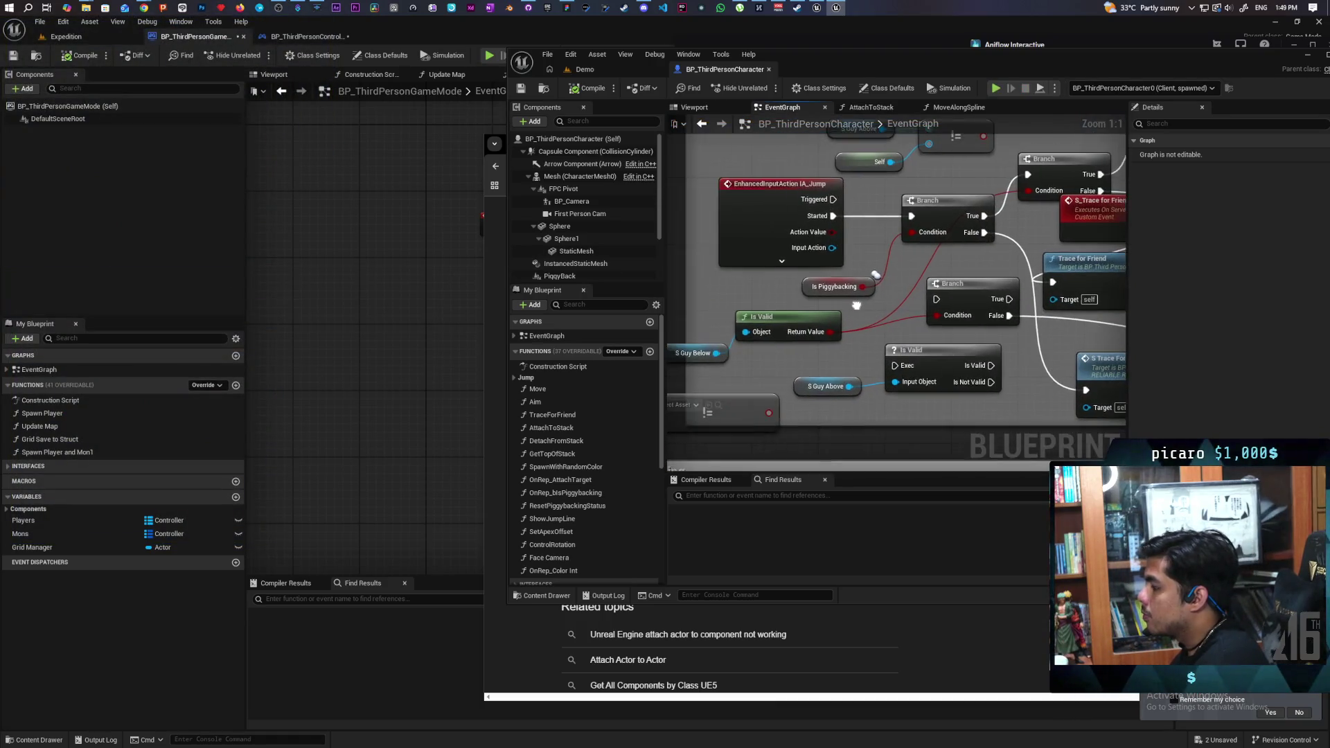
pyautogui.moveTo(836, 307); pyautogui.dragTo(862, 299)
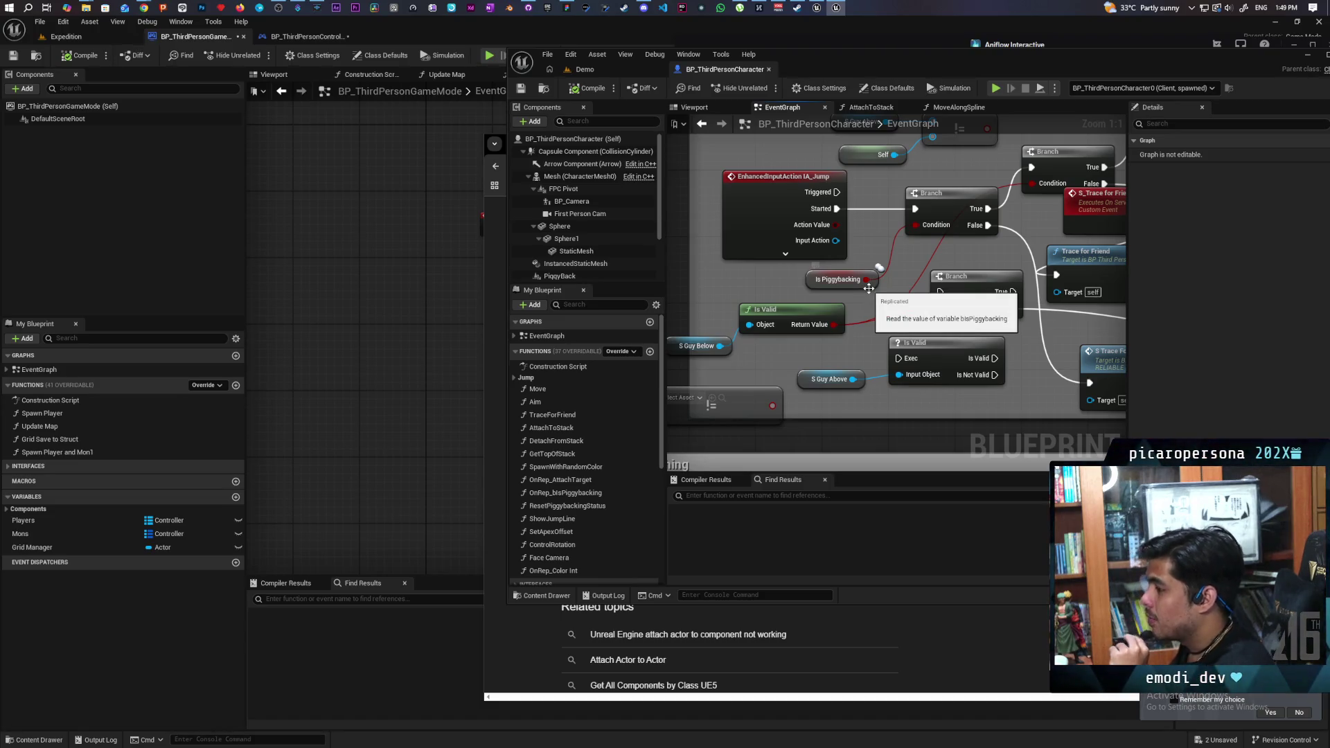
pyautogui.scroll(-5, 578, 444)
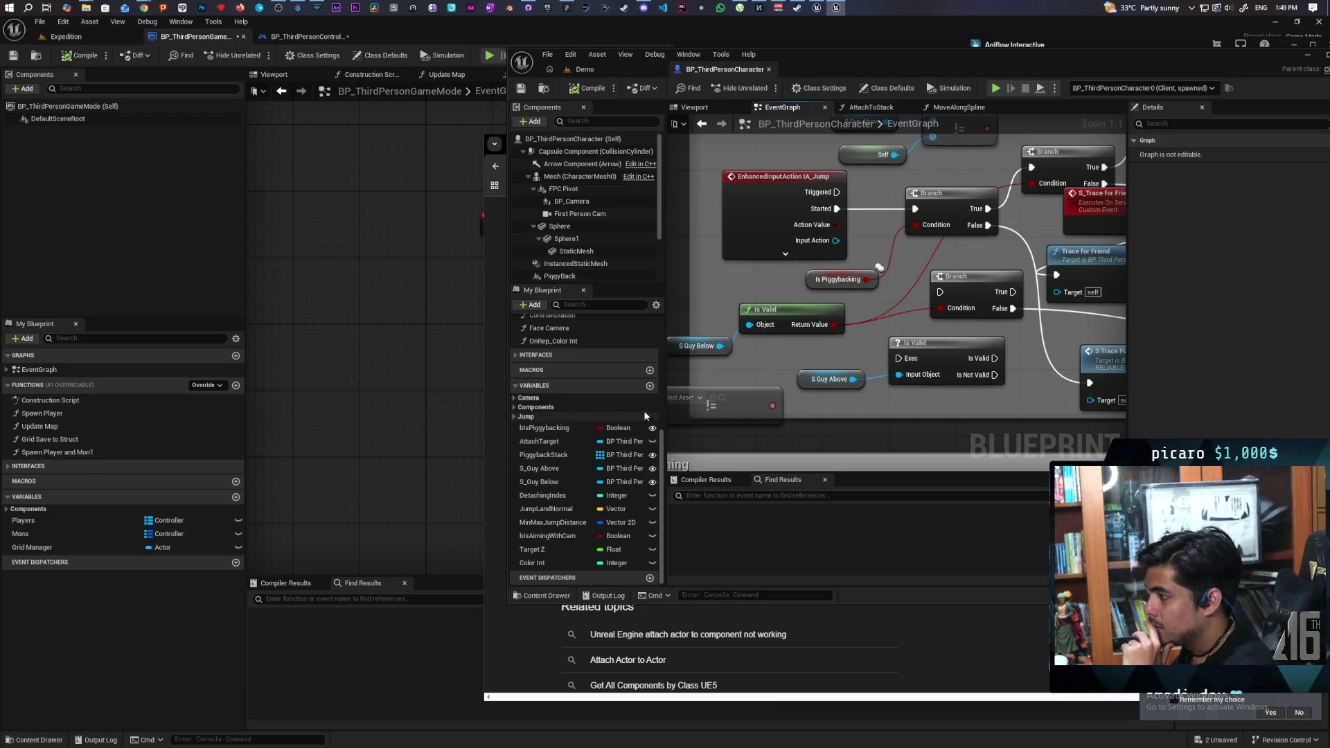
pyautogui.click(649, 387)
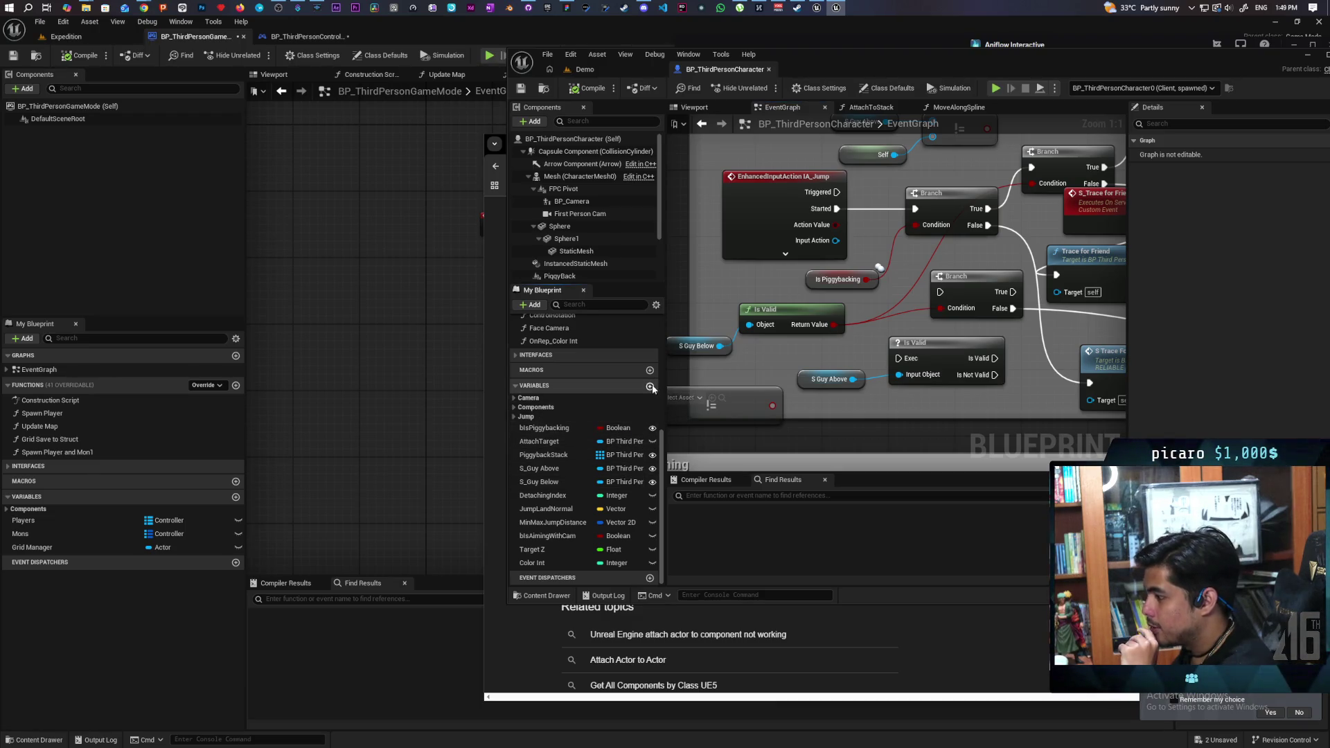
# Step: Create a Boolean variable named Guy Below Valid, set it to Replicated, and compile
pyautogui.write('Guy Below Valid')
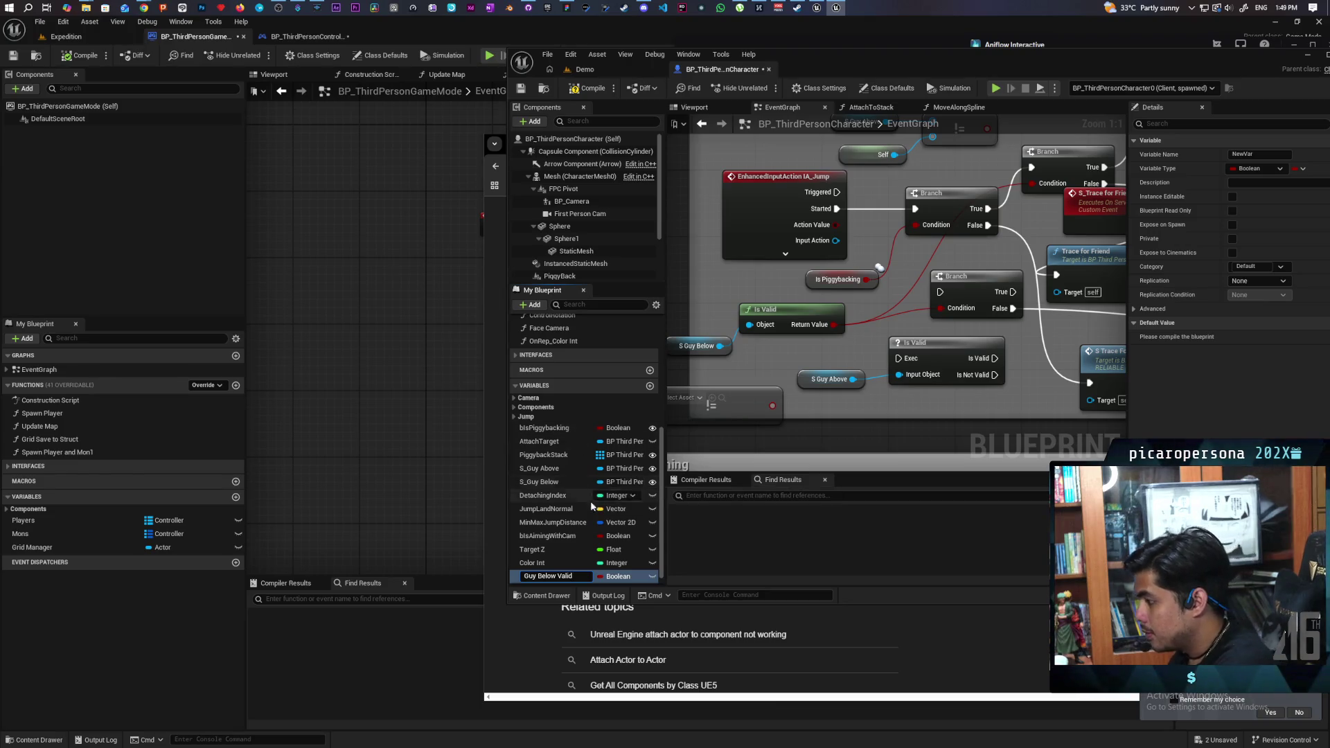
pyautogui.press('Return')
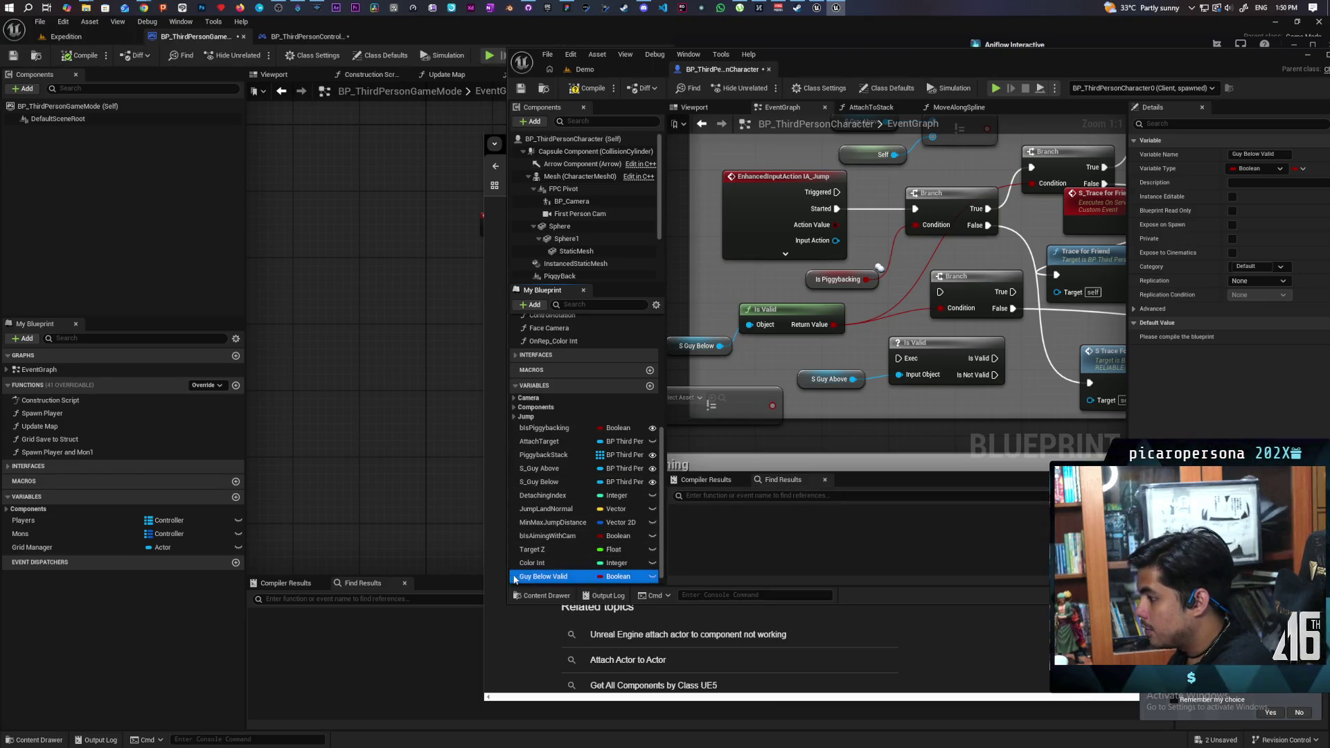
pyautogui.click(1258, 282)
pyautogui.click(1256, 301)
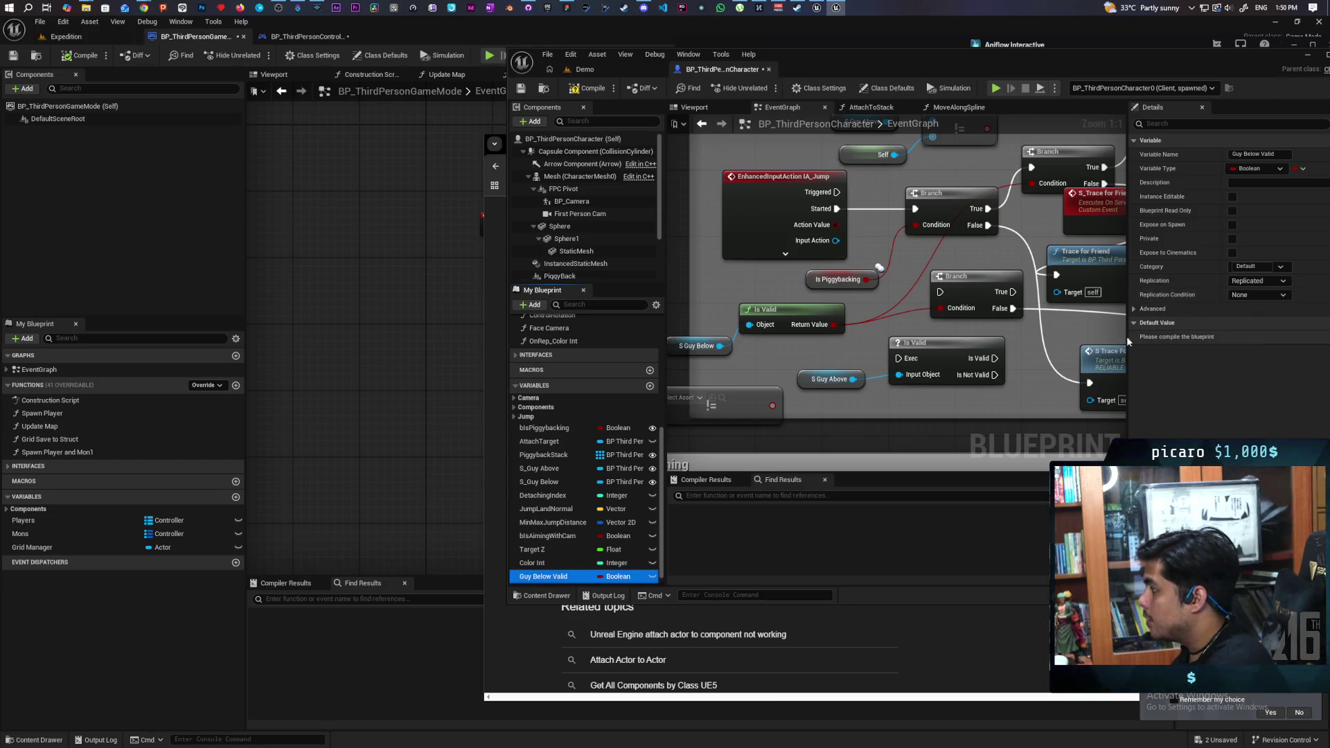
pyautogui.click(589, 89)
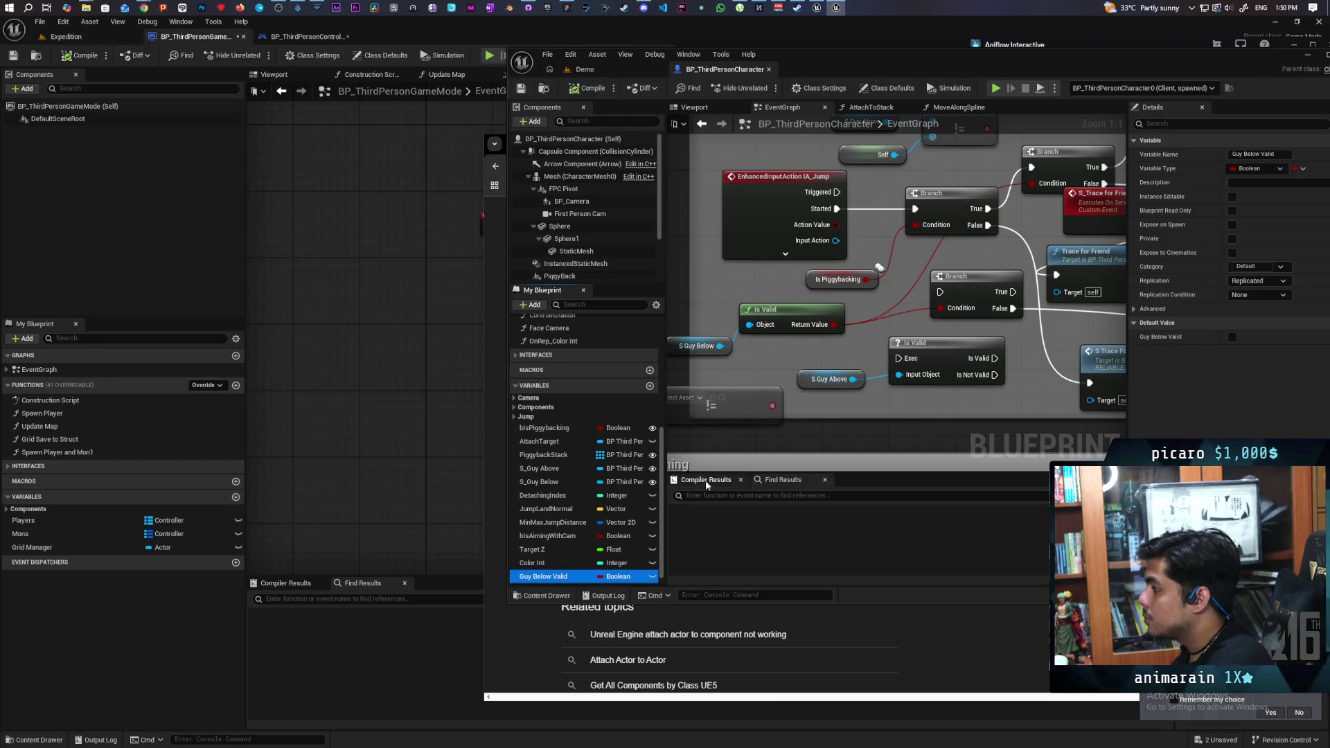
# Step: Place a Guy Below Valid getter in the jump logic and delete the Is Valid check on S Guy Below
pyautogui.moveTo(533, 584)
pyautogui.mouseDown()
pyautogui.moveTo(693, 347)
pyautogui.moveTo(852, 349)
pyautogui.moveTo(810, 321)
pyautogui.moveTo(758, 321)
pyautogui.moveTo(882, 335)
pyautogui.mouseUp()
pyautogui.click(825, 353)
pyautogui.click(769, 323)
pyautogui.press('Delete')
# Step: Wire a Guy Below Valid getter into the AND node and delete the unused Is Valid node
pyautogui.moveTo(779, 345); pyautogui.dragTo(726, 377)
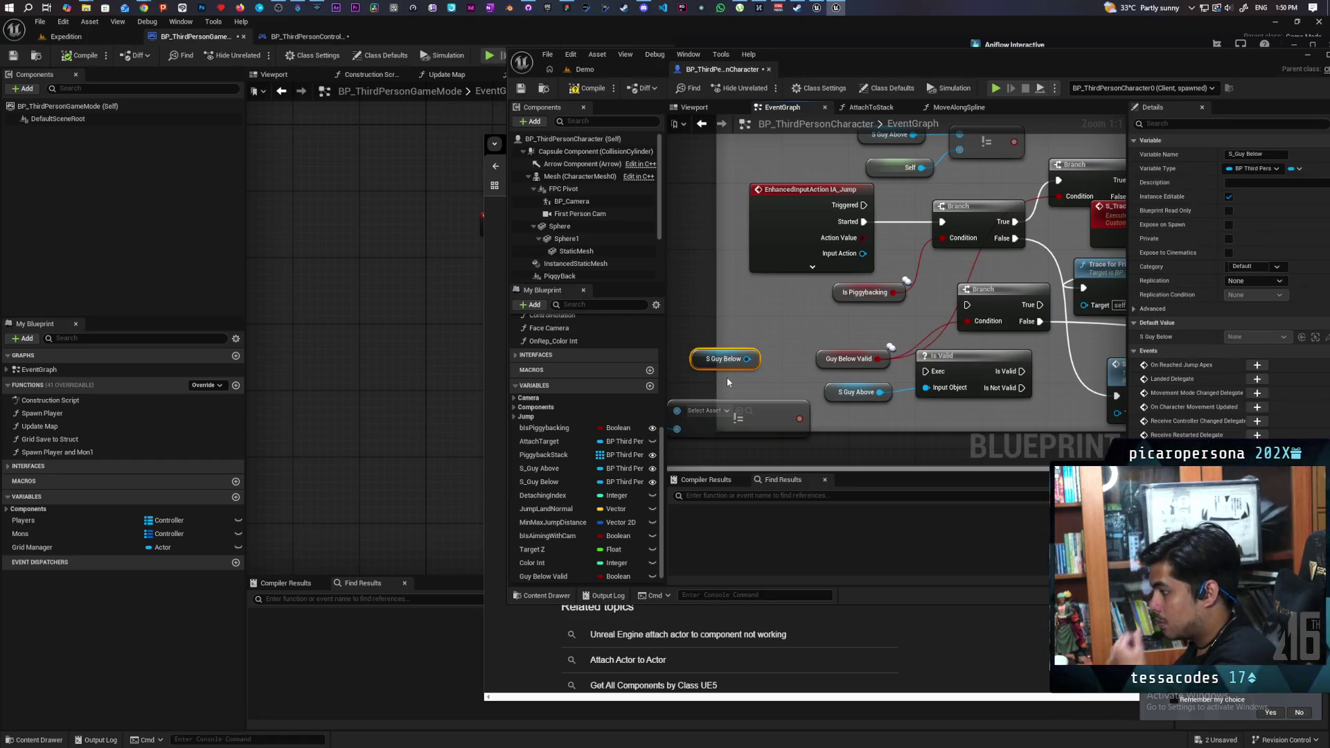
pyautogui.scroll(-5, 799, 333)
pyautogui.scroll(5, 799, 330)
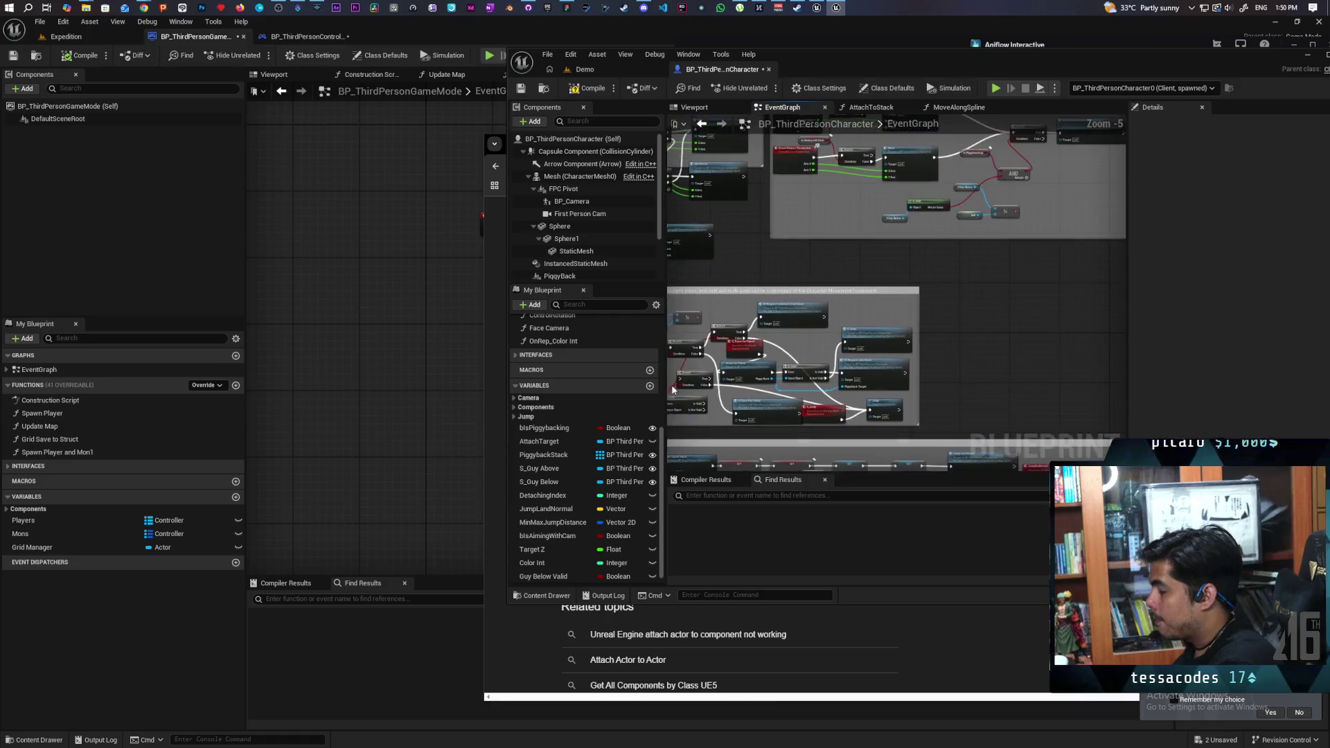
pyautogui.scroll(4, 914, 314)
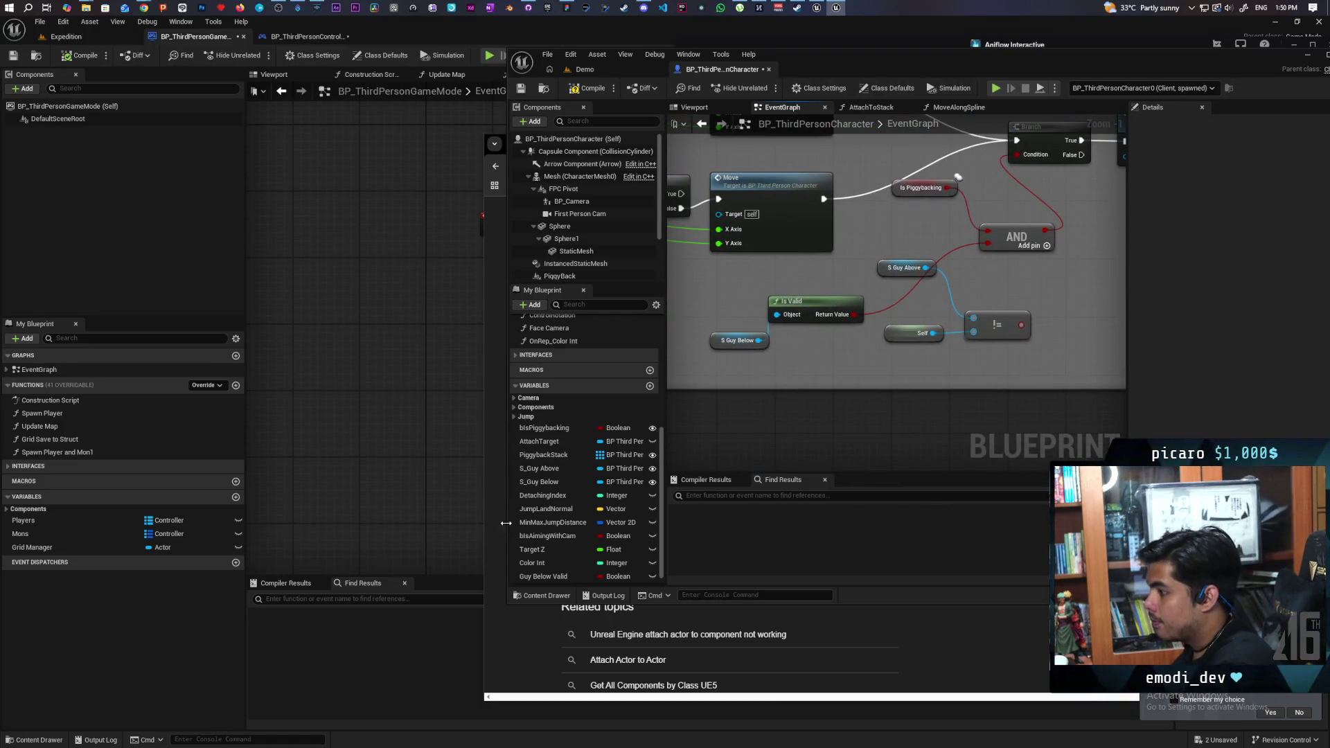
pyautogui.scroll(-3, 818, 379)
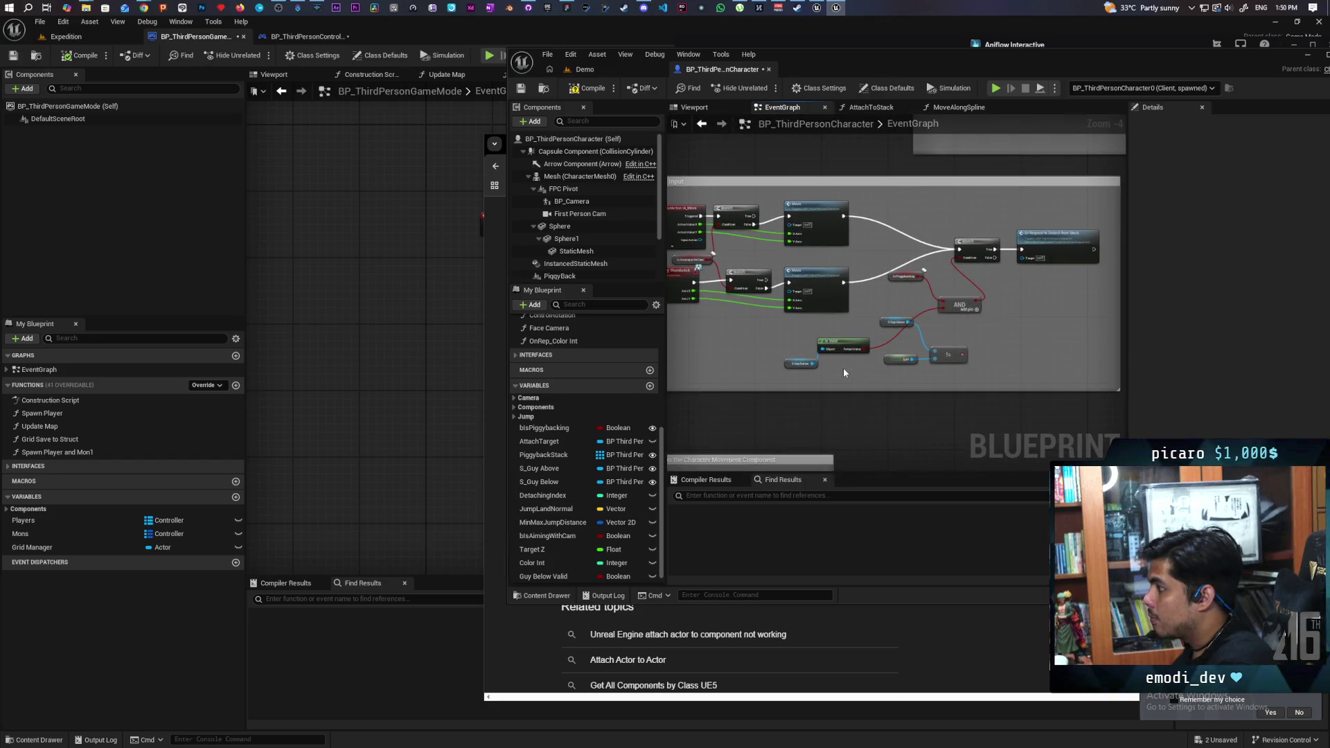
pyautogui.scroll(2, 874, 367)
pyautogui.moveTo(544, 576)
pyautogui.mouseDown()
pyautogui.moveTo(853, 406)
pyautogui.moveTo(849, 372)
pyautogui.moveTo(815, 366)
pyautogui.mouseUp()
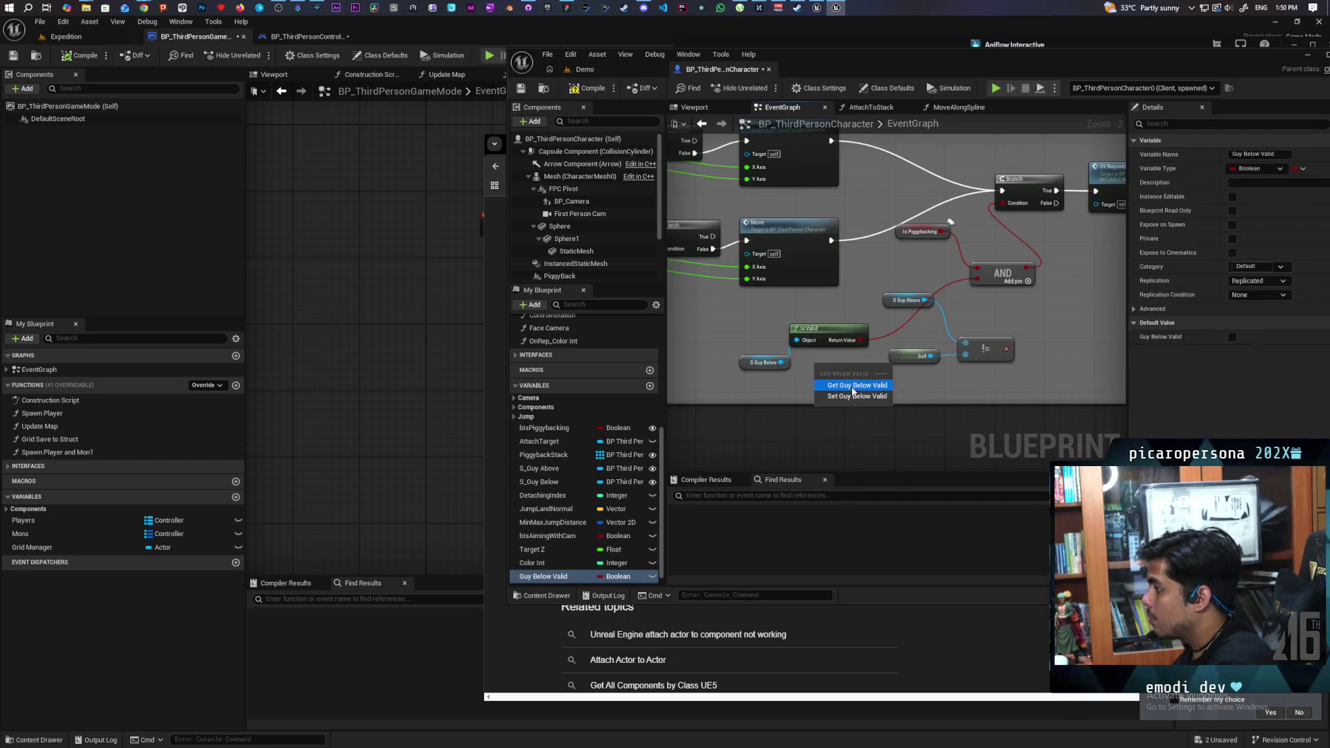
pyautogui.moveTo(975, 278); pyautogui.dragTo(863, 369)
pyautogui.click(811, 329)
pyautogui.press('Delete')
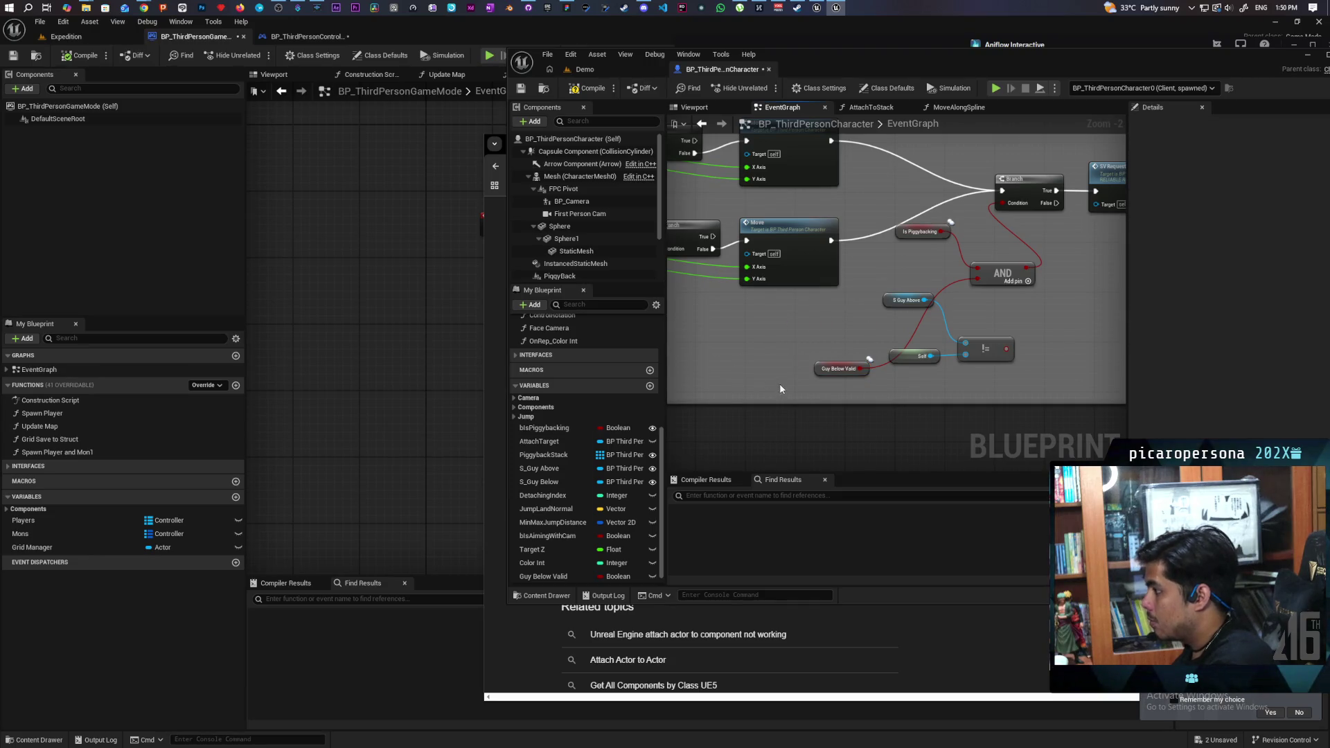
# Step: Remove the redundant Branch and leftover Is Valid near C_Jump, then reposition the Guy Below Valid getter
pyautogui.scroll(-3, 831, 360)
pyautogui.scroll(-3, 878, 365)
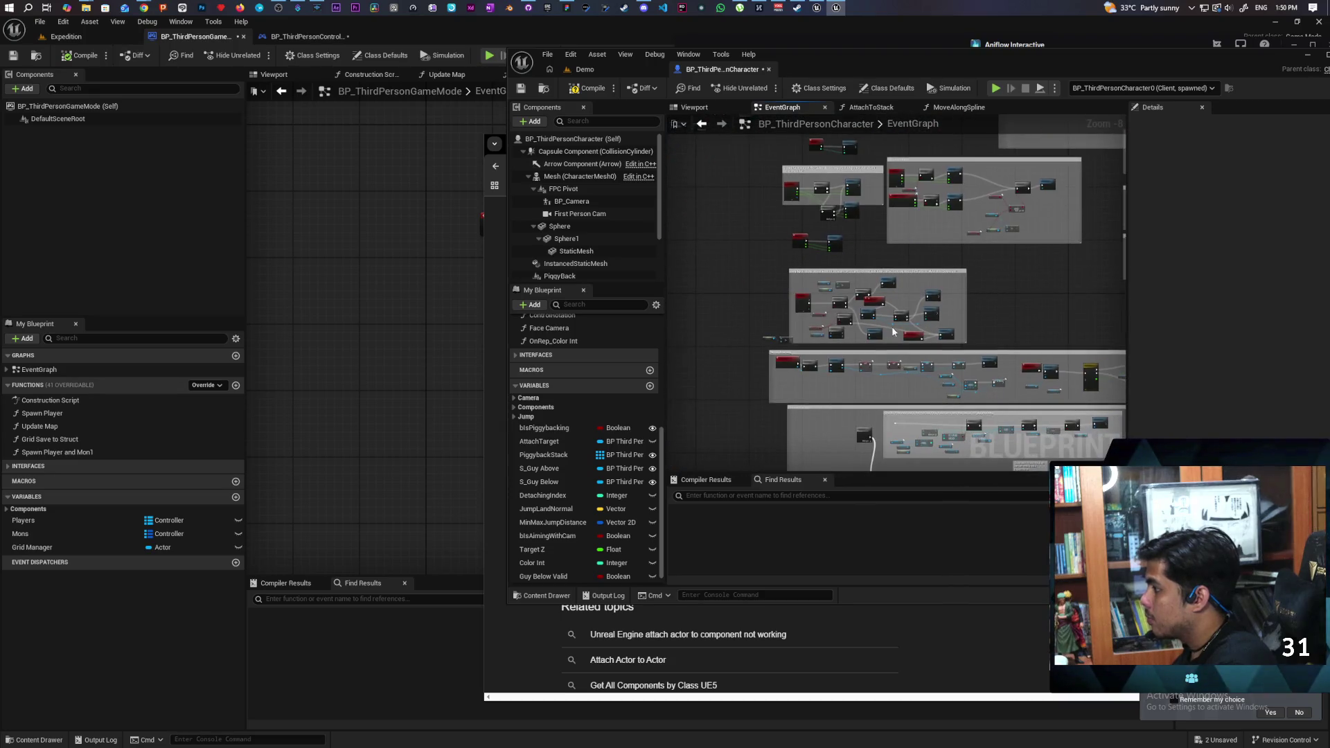
pyautogui.scroll(5, 797, 357)
pyautogui.moveTo(797, 357); pyautogui.dragTo(854, 348)
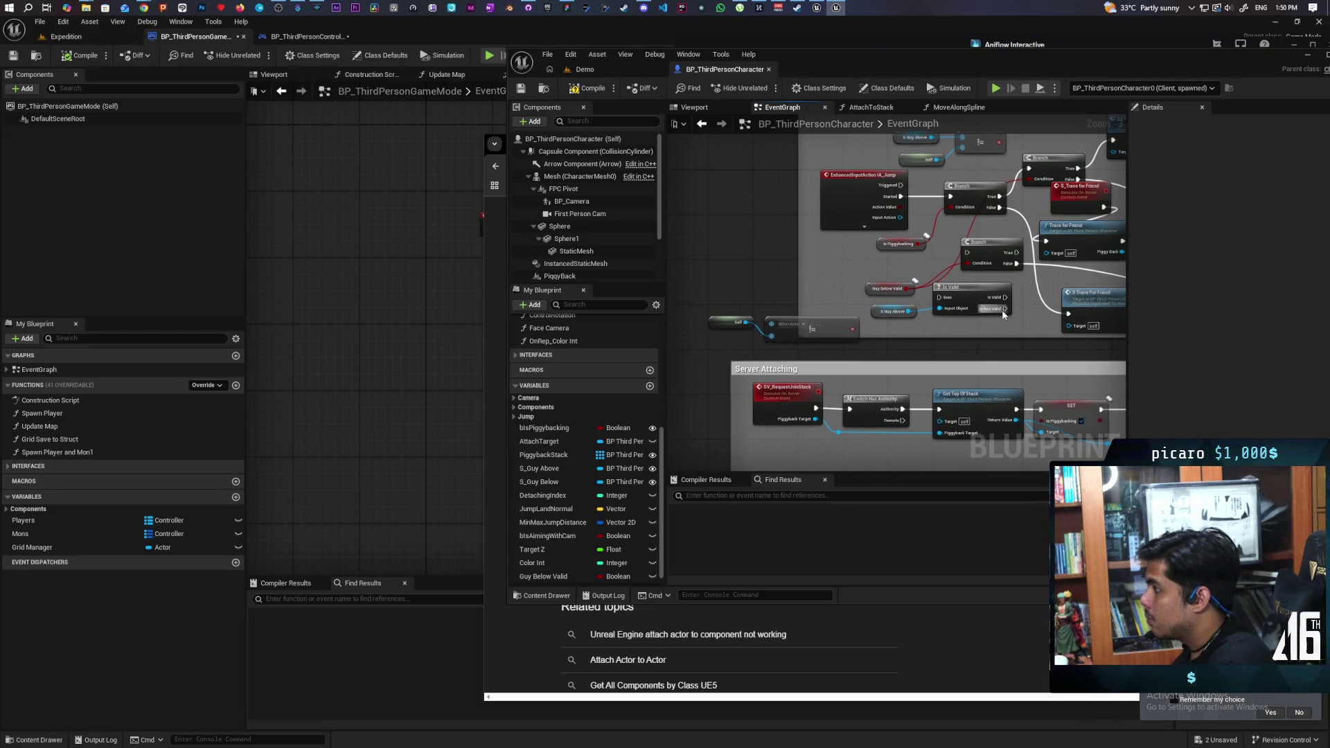
pyautogui.moveTo(1011, 318); pyautogui.dragTo(856, 295)
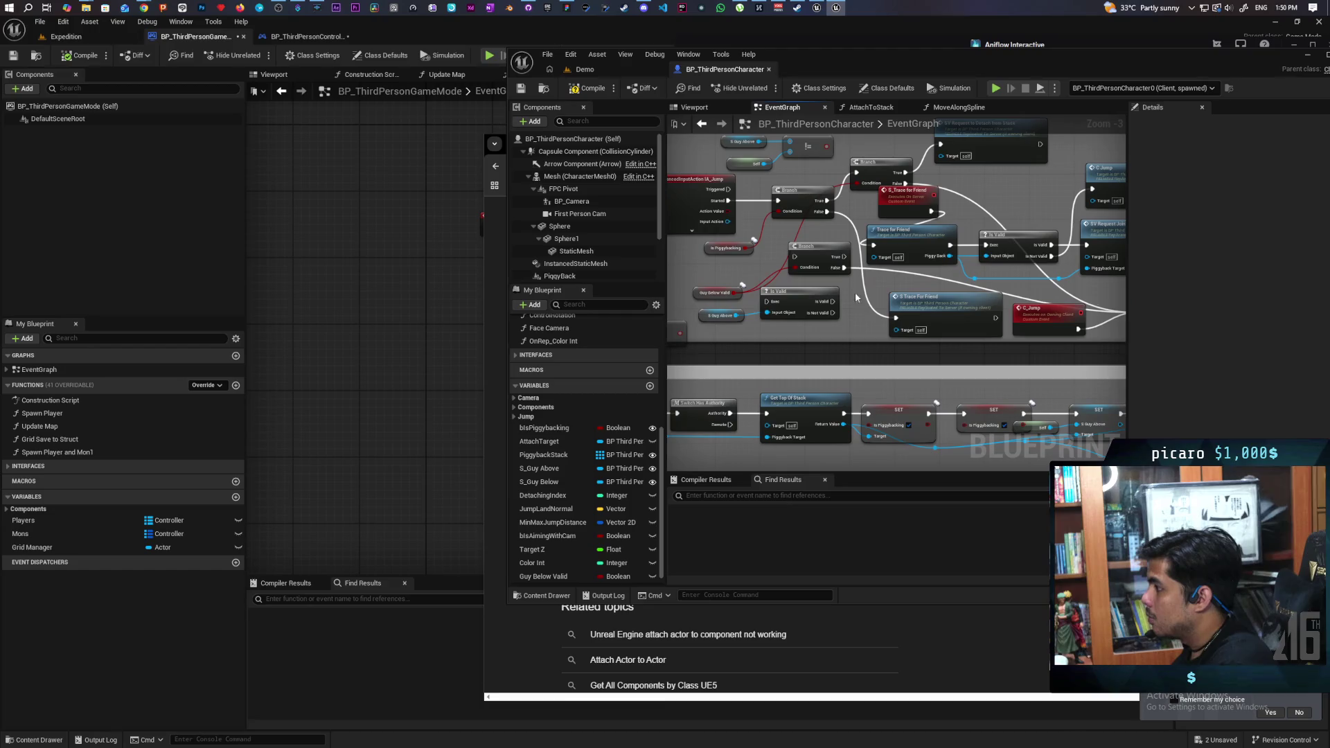
pyautogui.click(818, 273)
pyautogui.press('Delete')
pyautogui.click(797, 296)
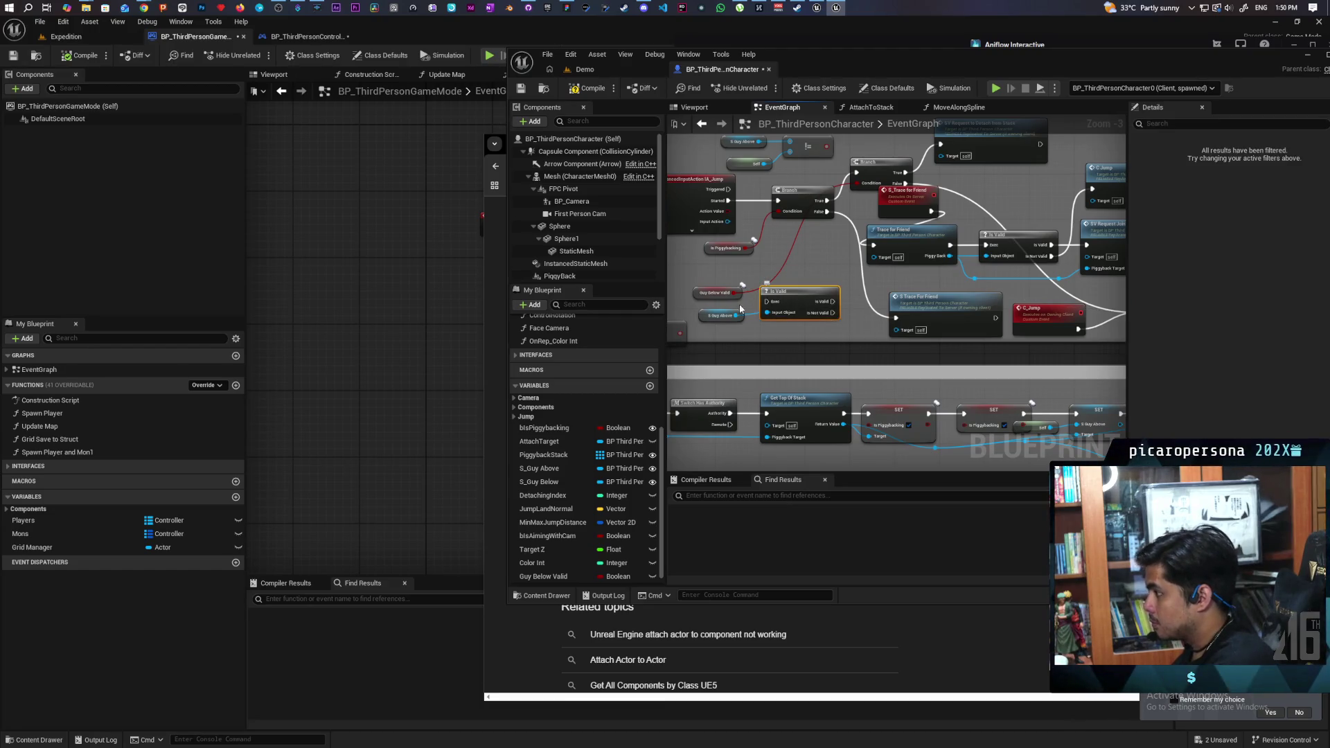
pyautogui.press('Delete')
pyautogui.moveTo(700, 296)
pyautogui.mouseDown()
pyautogui.moveTo(784, 247)
pyautogui.moveTo(907, 244)
pyautogui.mouseUp()
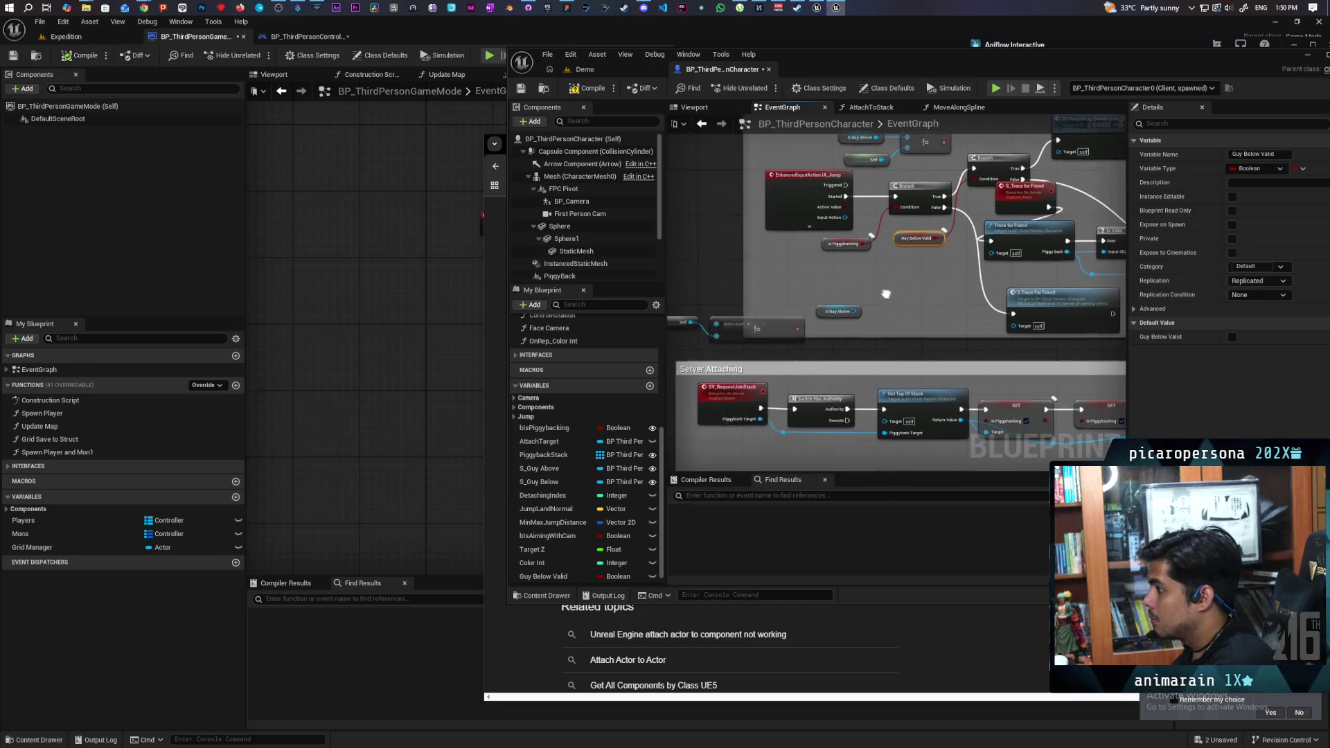
pyautogui.moveTo(791, 320); pyautogui.dragTo(842, 319)
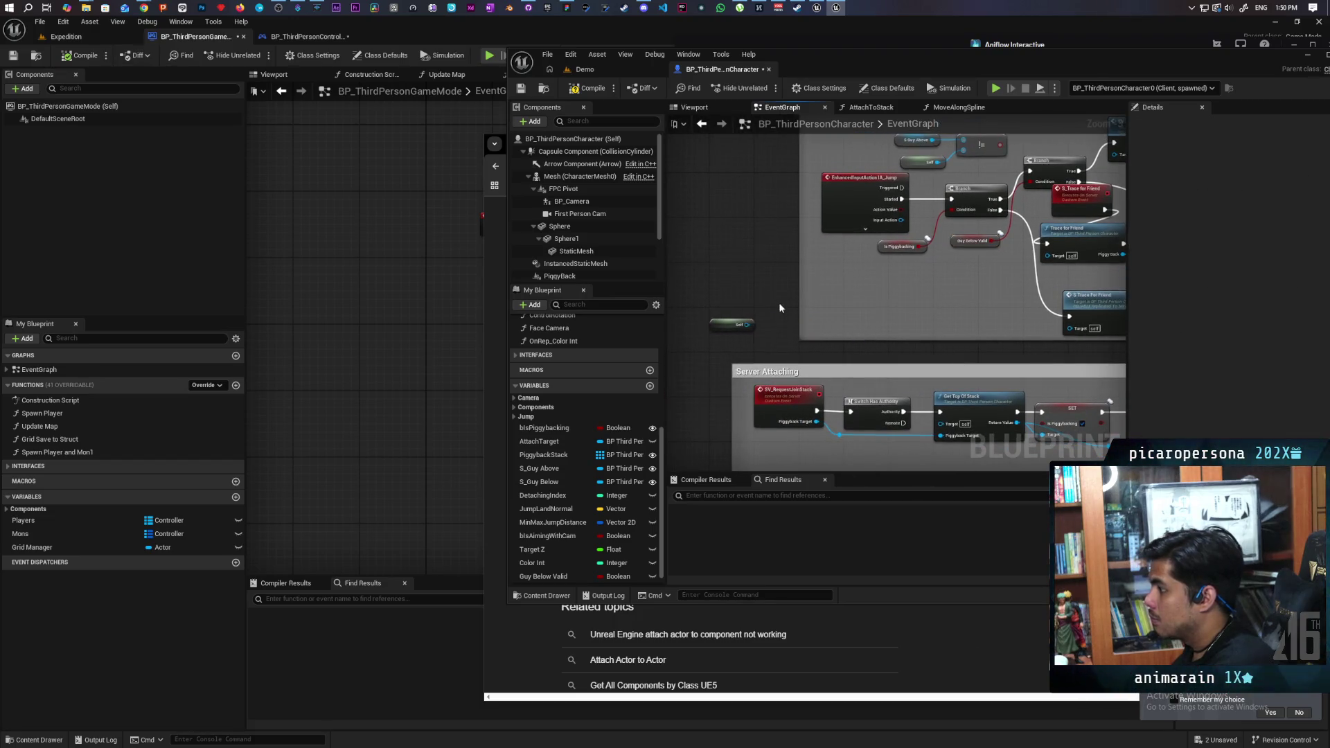
# Step: Find all references to S_Guy Below and jump to its second Get node in the graph
pyautogui.rightClick(547, 483)
pyautogui.moveTo(624, 520)
pyautogui.click(693, 547)
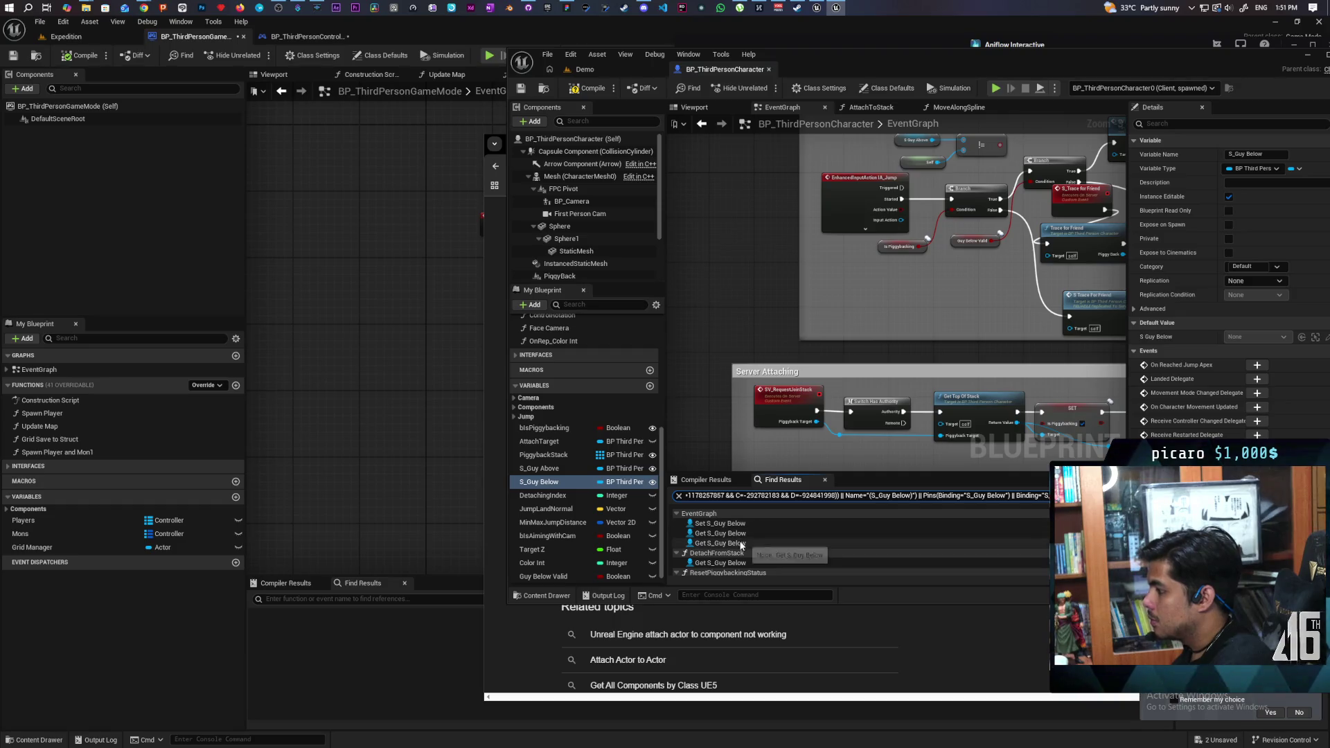
pyautogui.click(717, 535)
pyautogui.doubleClick(718, 535)
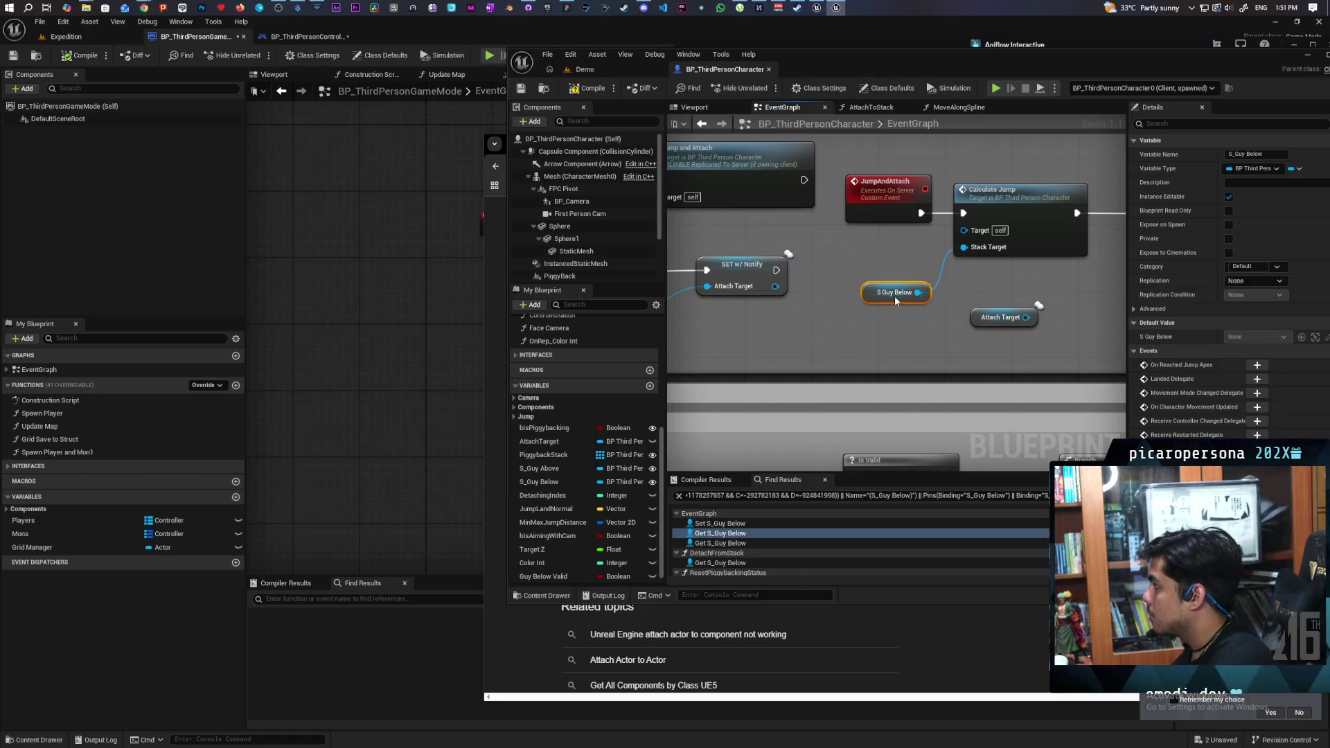
# Step: Check S_Guy Below's replication options, then bring the Chrome search window to the front
pyautogui.click(1241, 281)
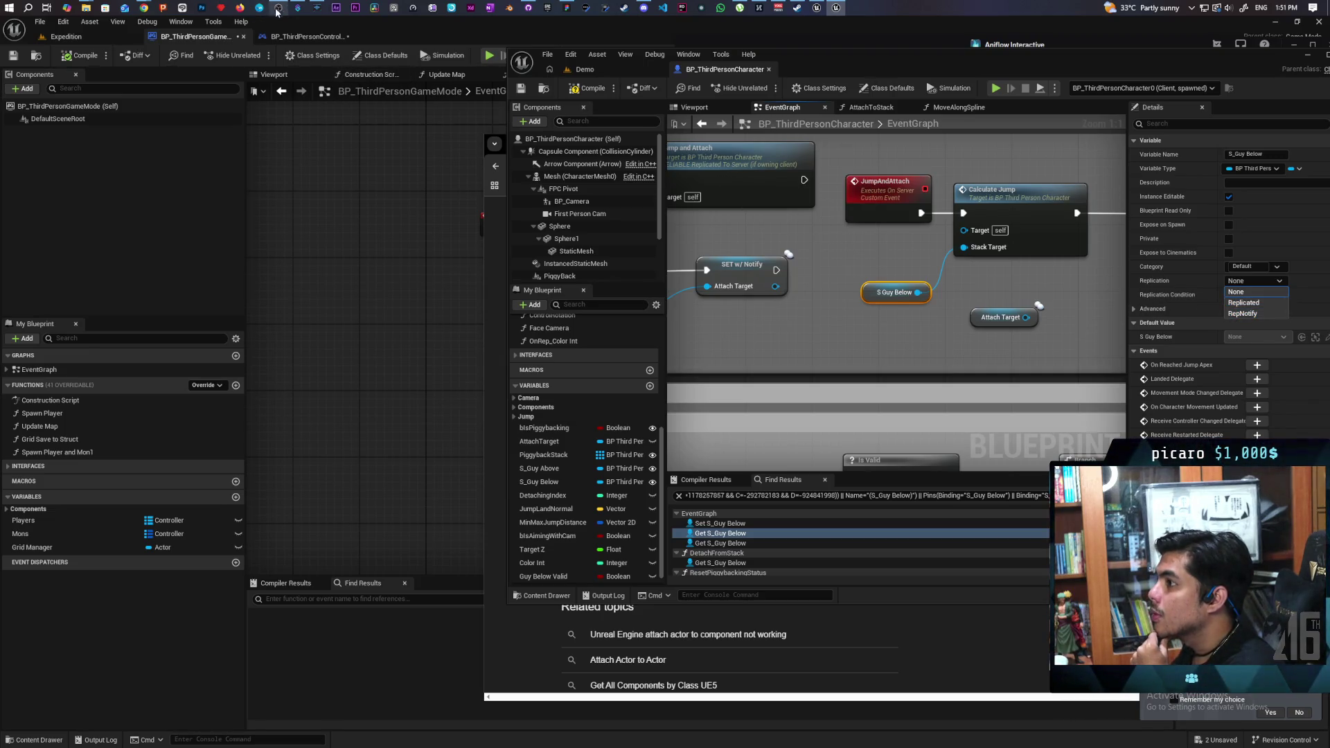
pyautogui.moveTo(278, 9)
pyautogui.click(291, 52)
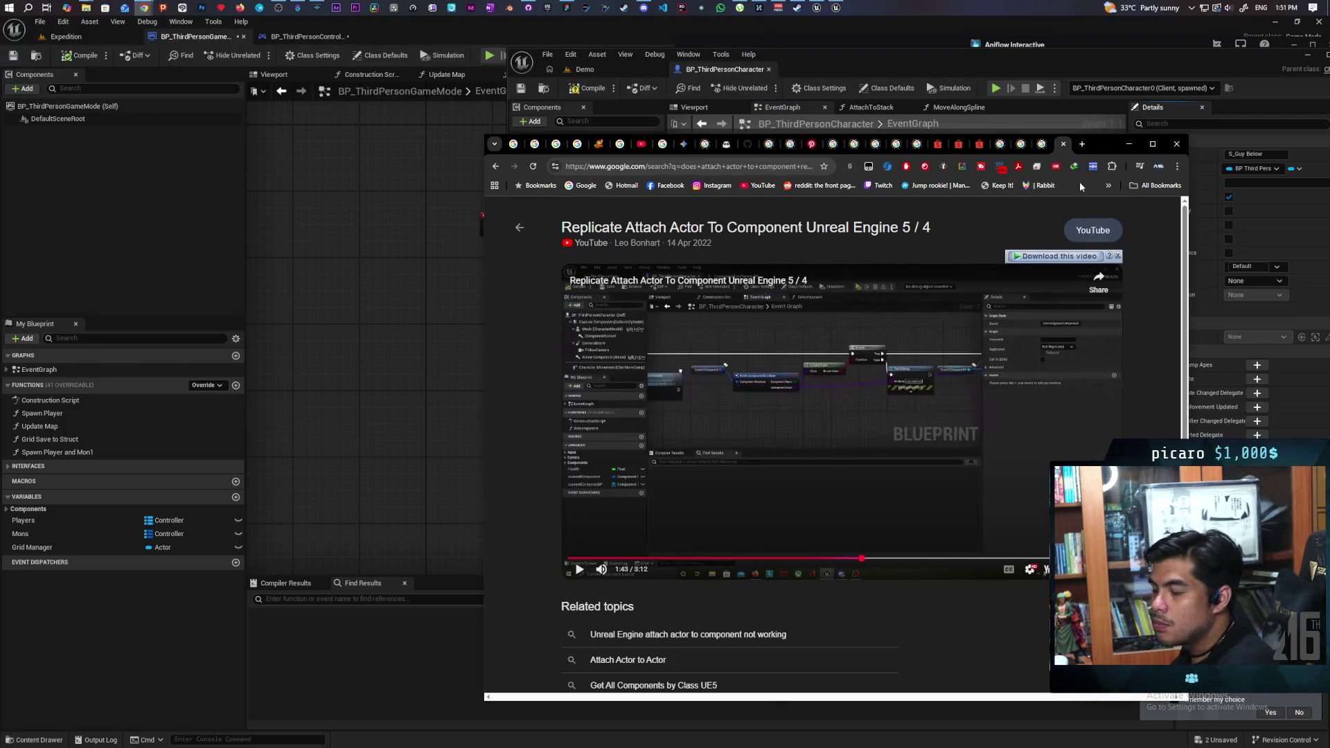
# Step: Google 'does rep notify fire on server', then close the results tab and return to the blueprint editor
pyautogui.click(782, 167)
pyautogui.write('doe')
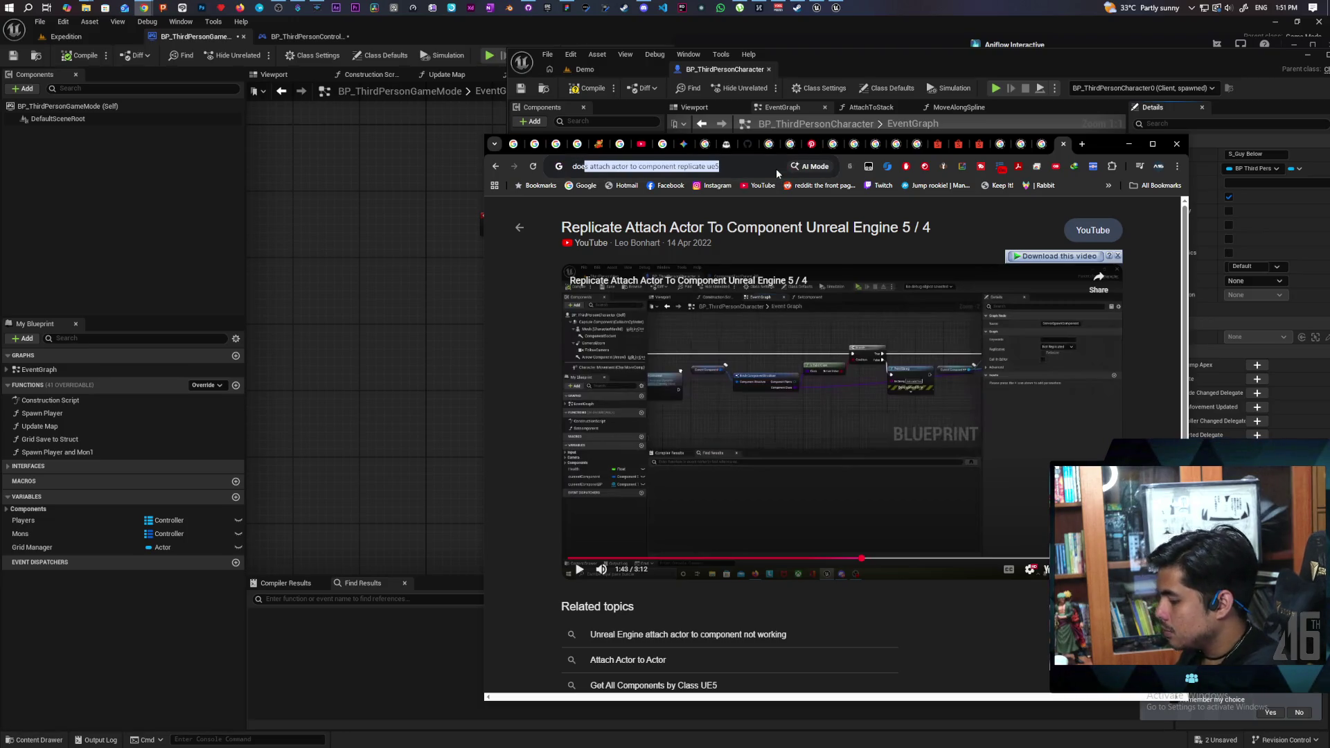
pyautogui.write('s rep notif')
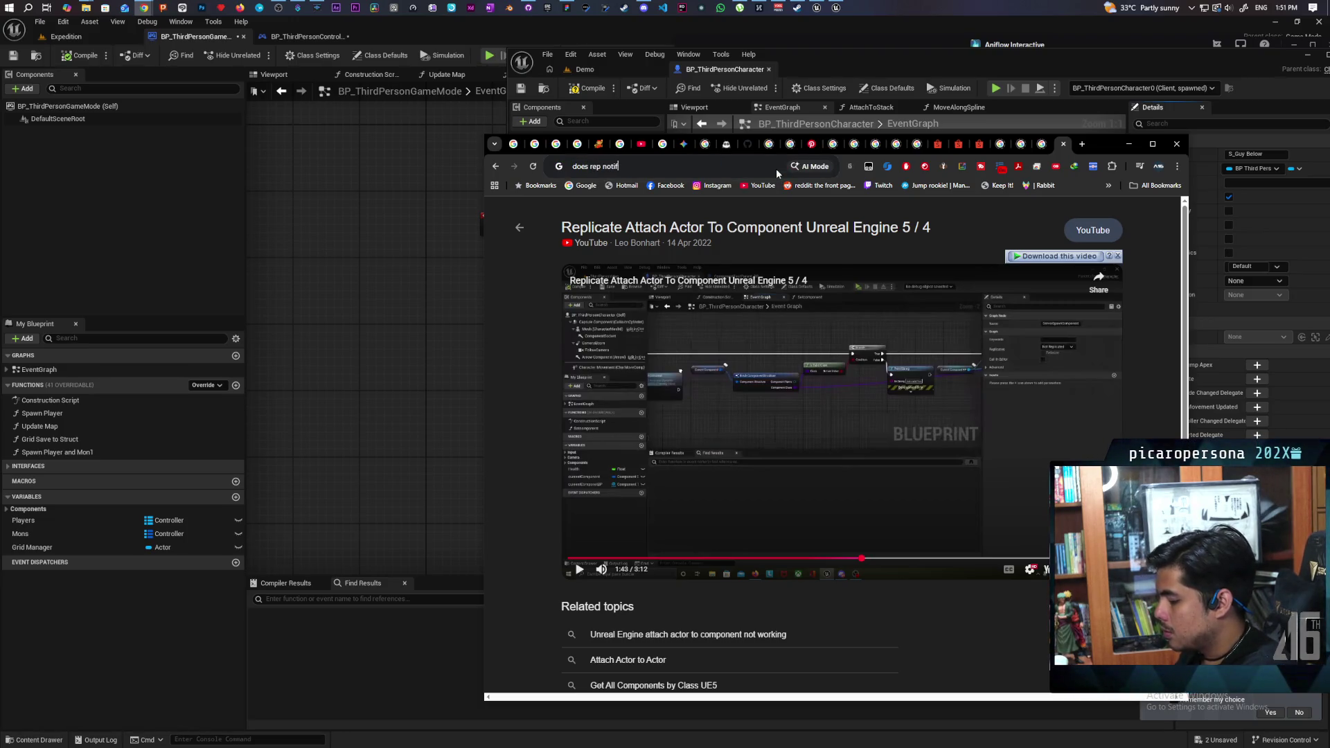
pyautogui.write('y fire on server')
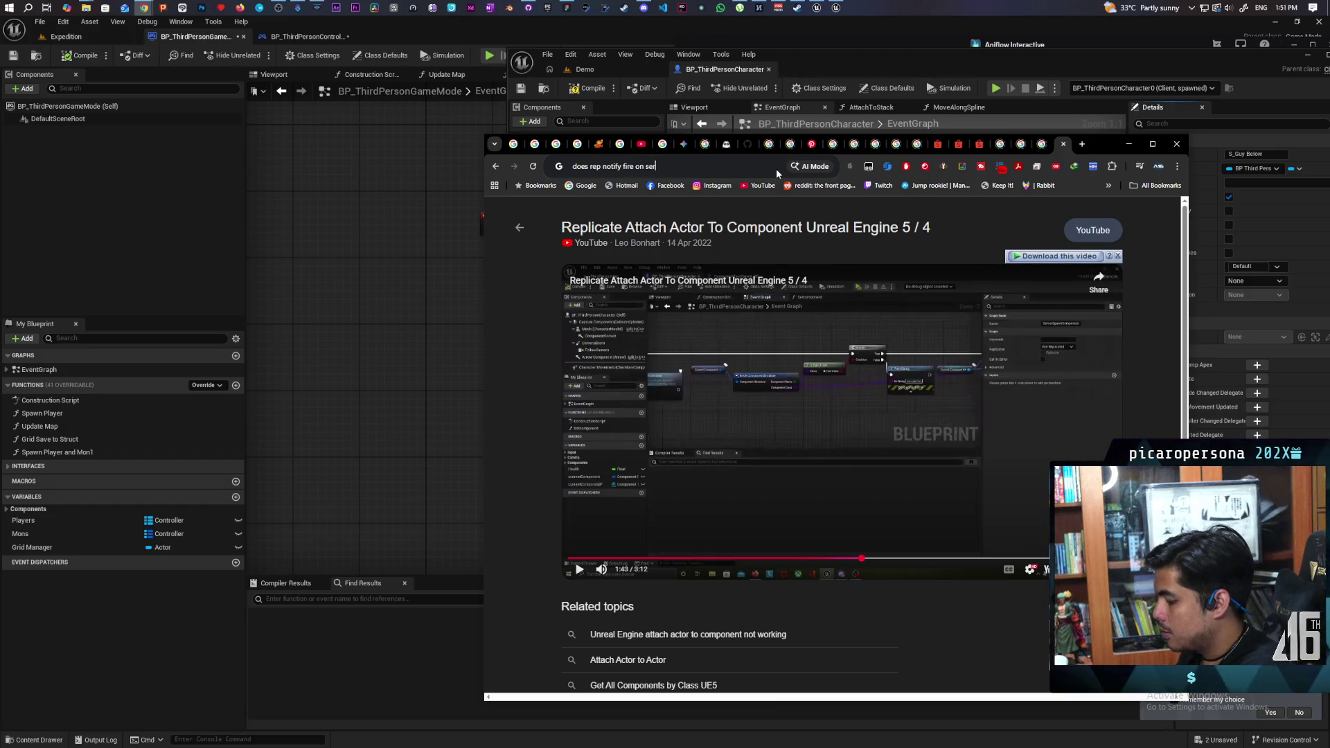
pyautogui.press('BackSpace')
pyautogui.press('BackSpace')
pyautogui.press('BackSpace')
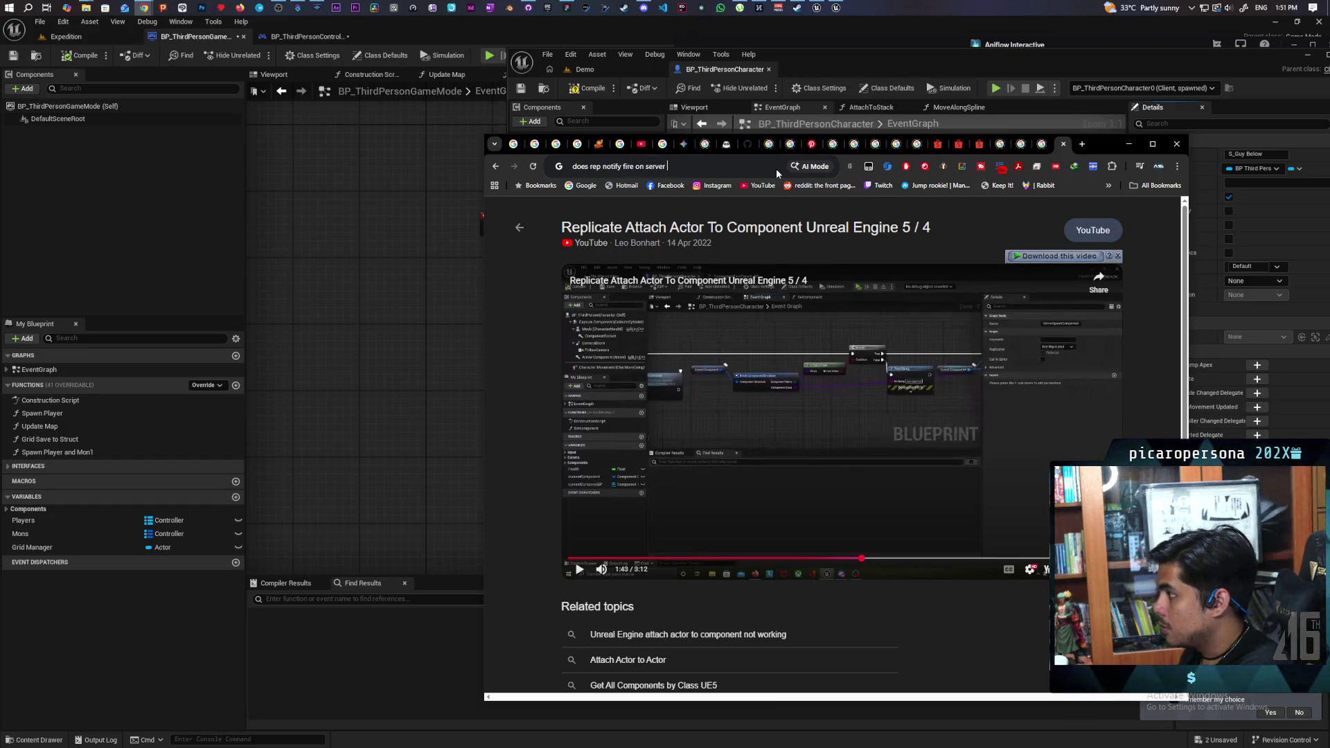
pyautogui.press('Return')
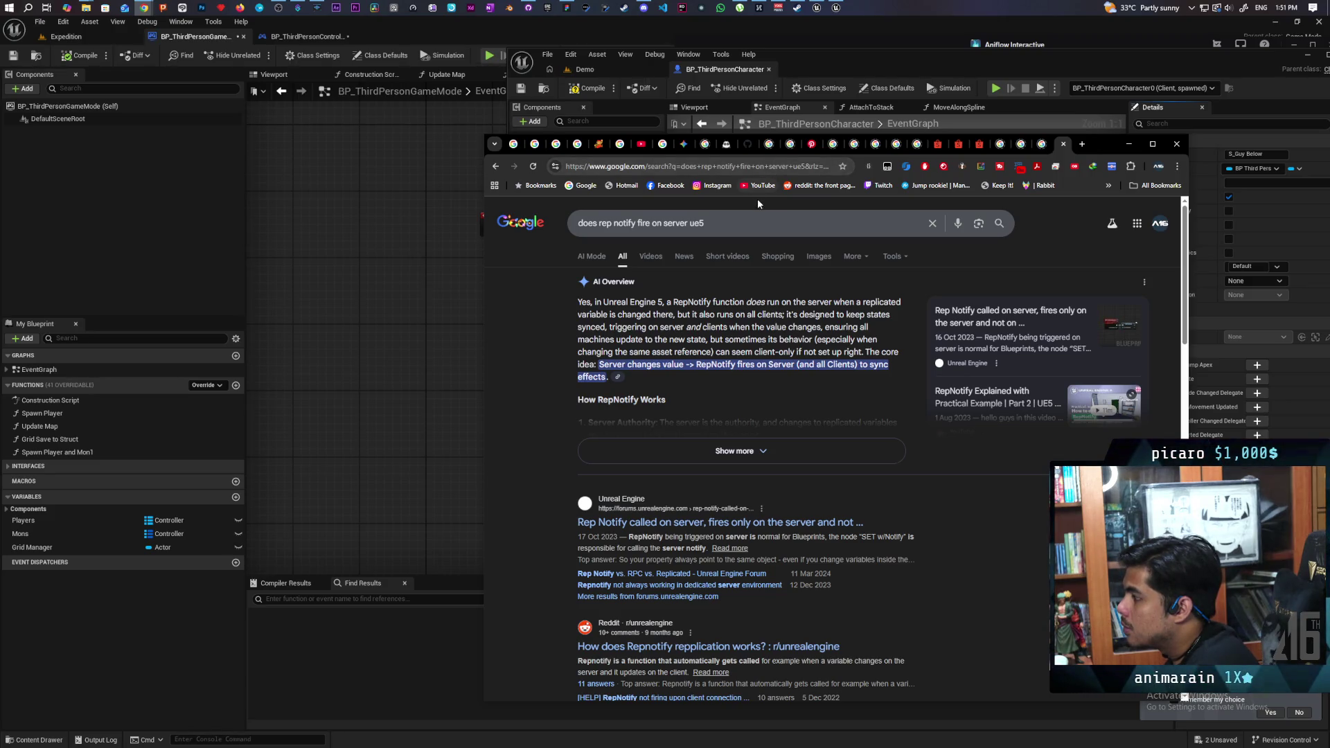
pyautogui.click(1063, 144)
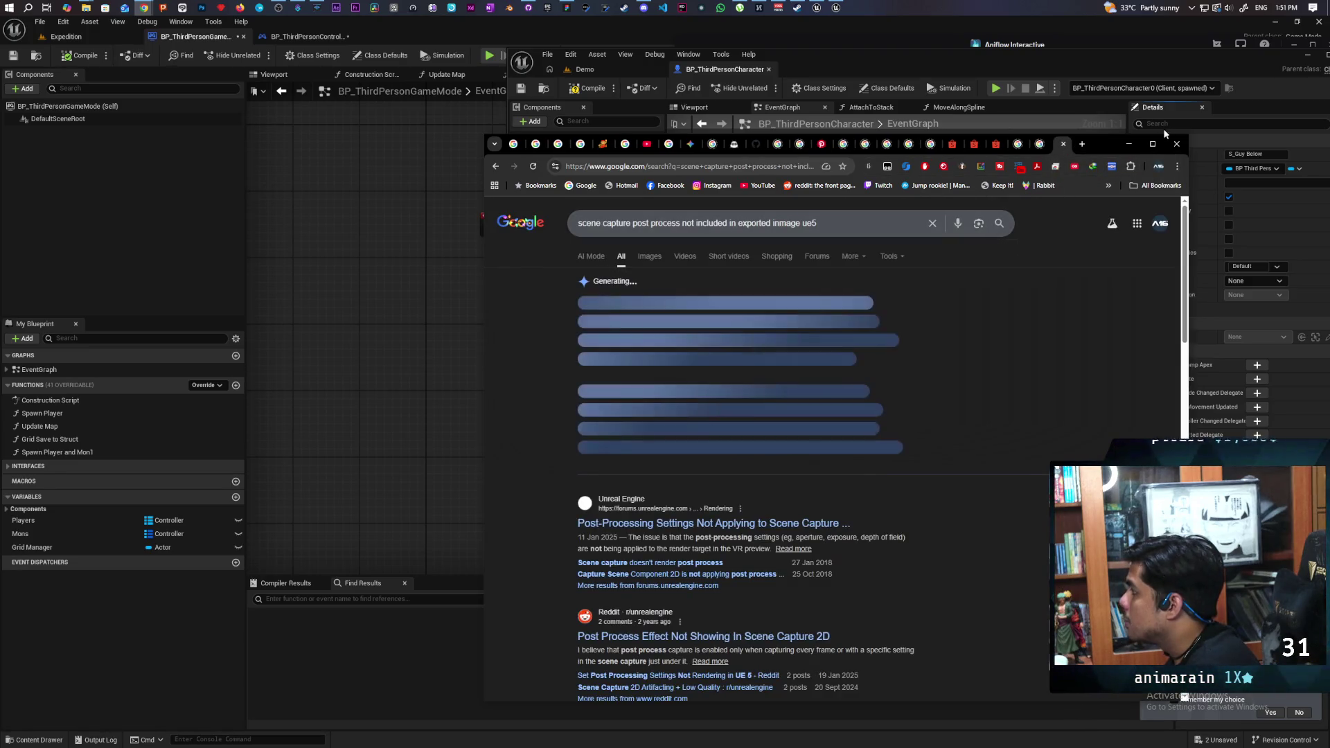
pyautogui.click(1166, 61)
# Step: Set S_Guy Below's replication to RepNotify
pyautogui.moveTo(950, 332); pyautogui.dragTo(898, 331)
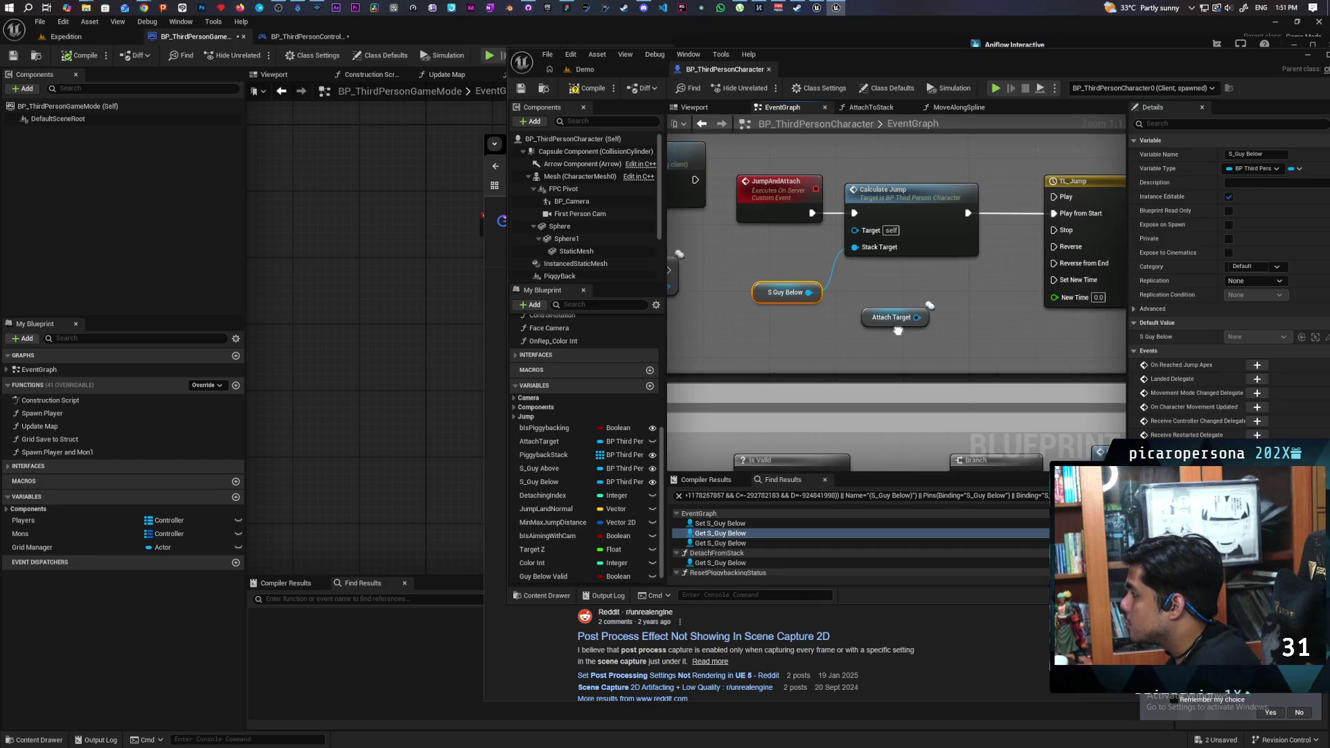
pyautogui.scroll(-4, 857, 325)
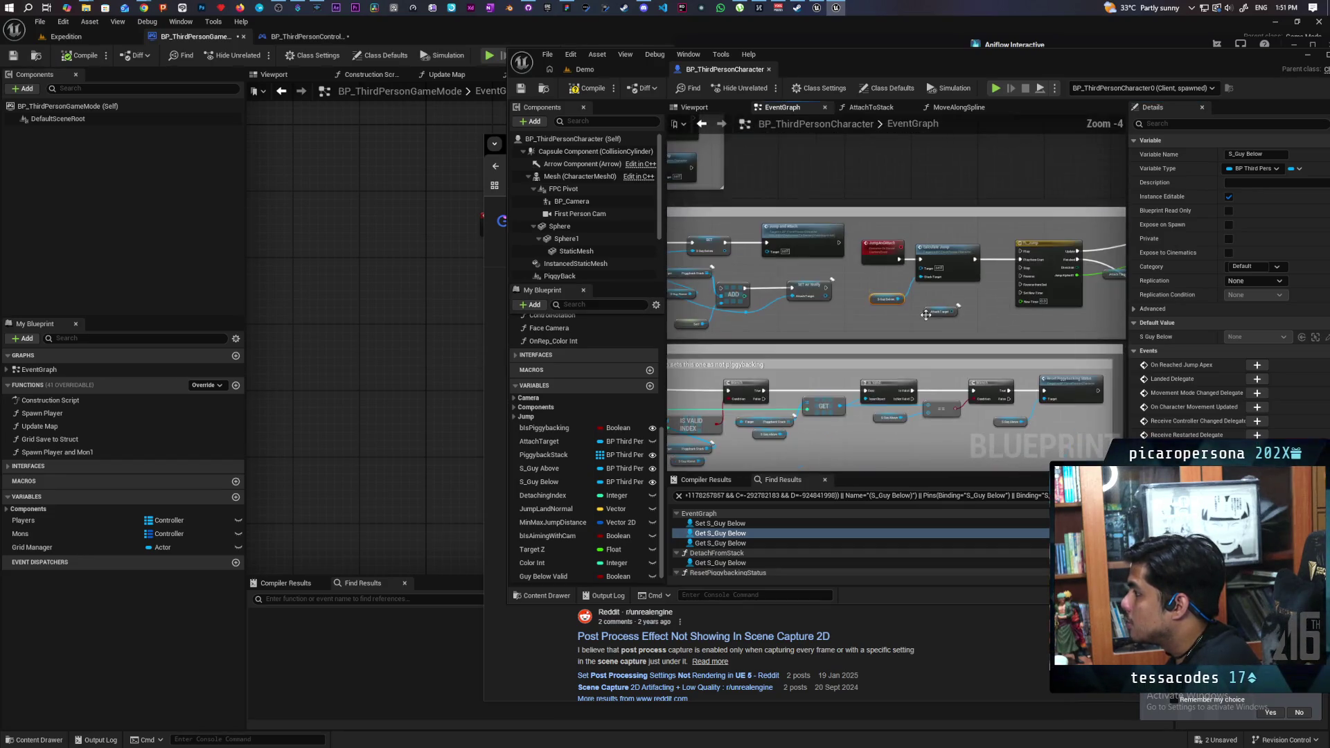
pyautogui.scroll(2, 857, 324)
pyautogui.scroll(1, 857, 325)
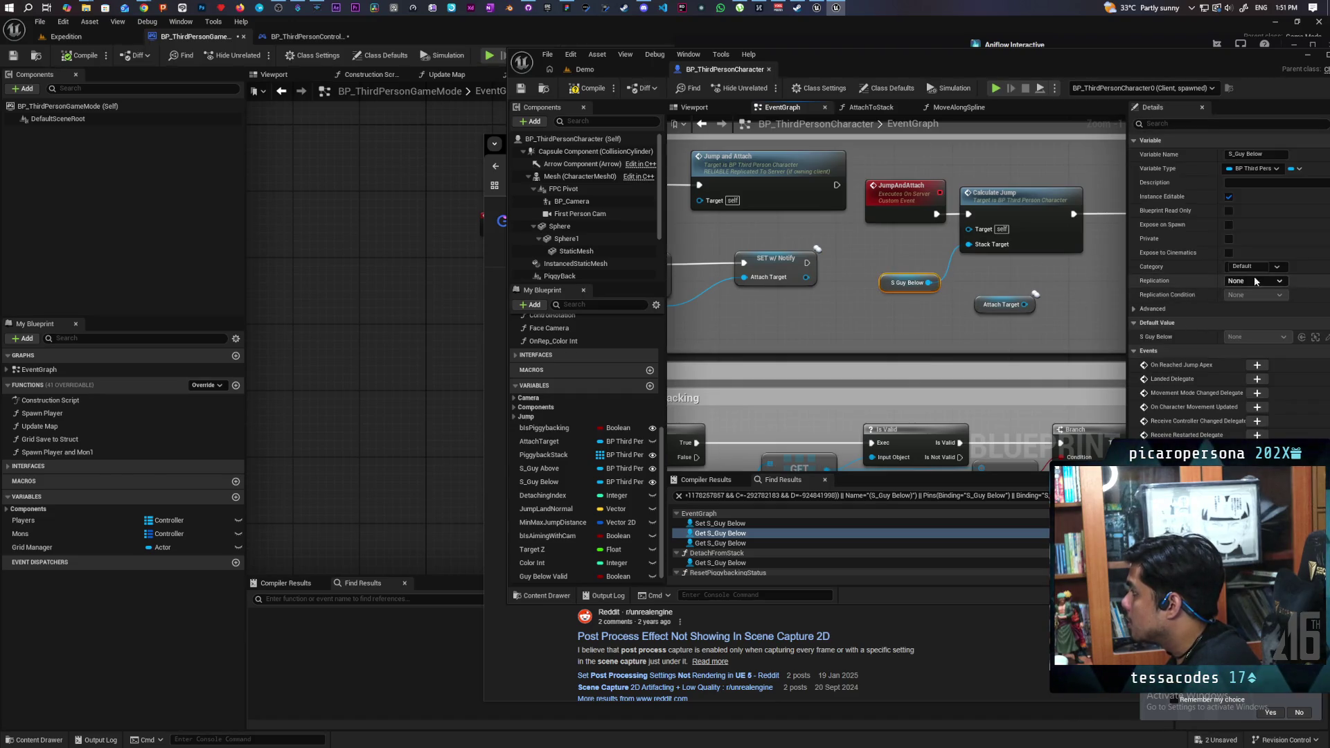
pyautogui.click(1274, 280)
pyautogui.click(1258, 314)
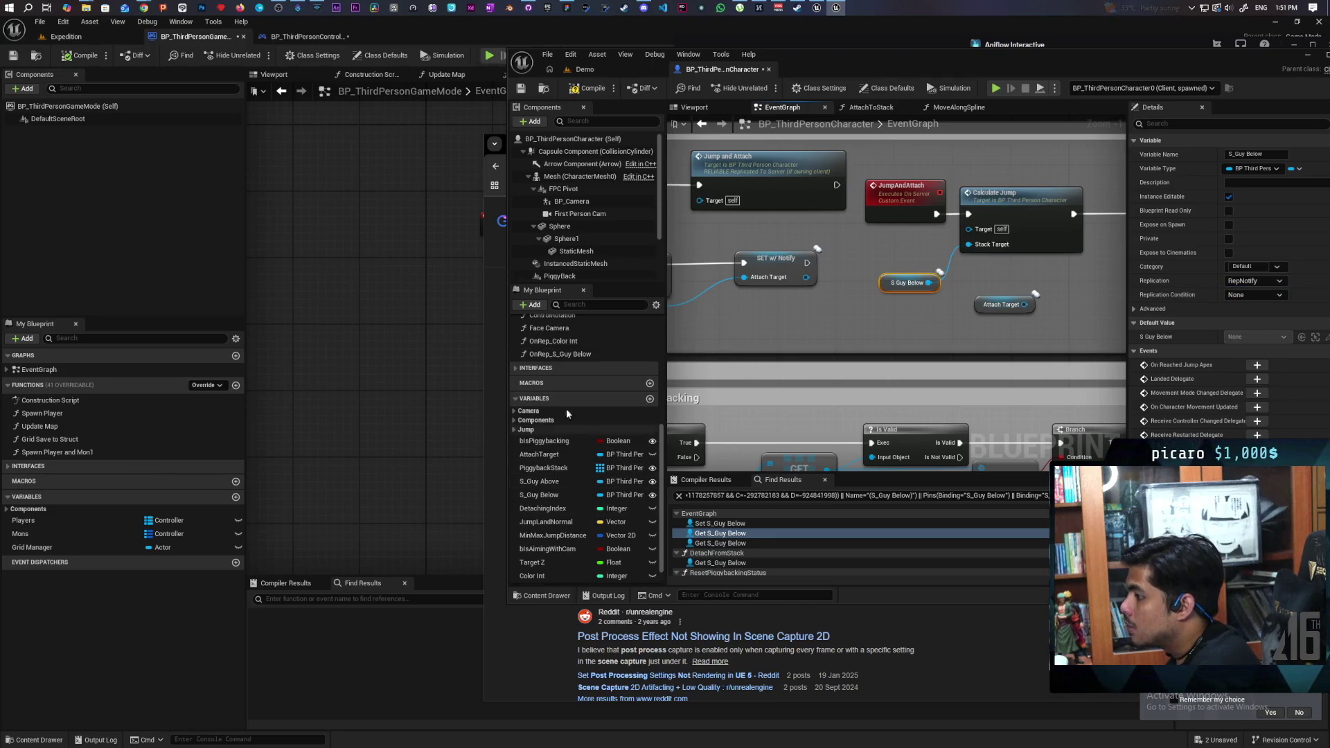
# Step: In the OnRep_S_Guy Below function, add a Switch Has Authority node after the entry node
pyautogui.doubleClick(579, 354)
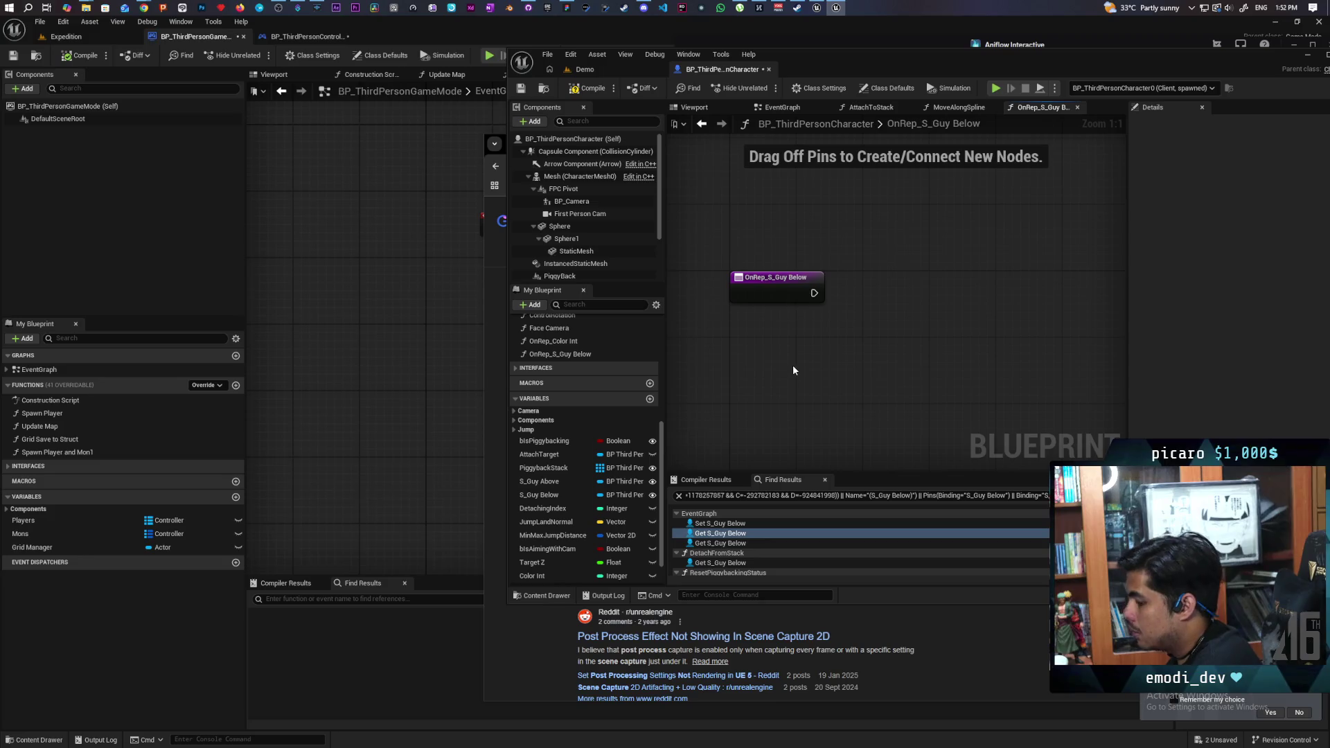
pyautogui.moveTo(814, 293); pyautogui.dragTo(834, 299)
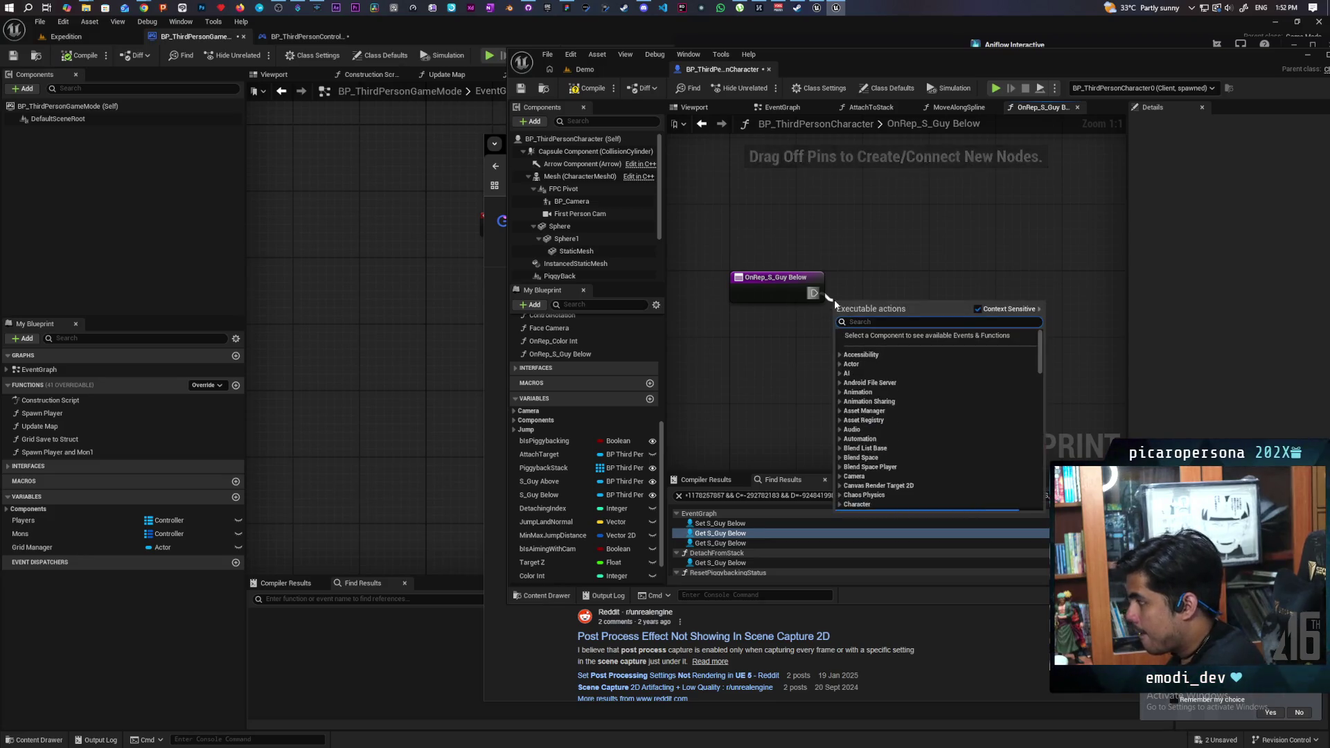
pyautogui.write('has')
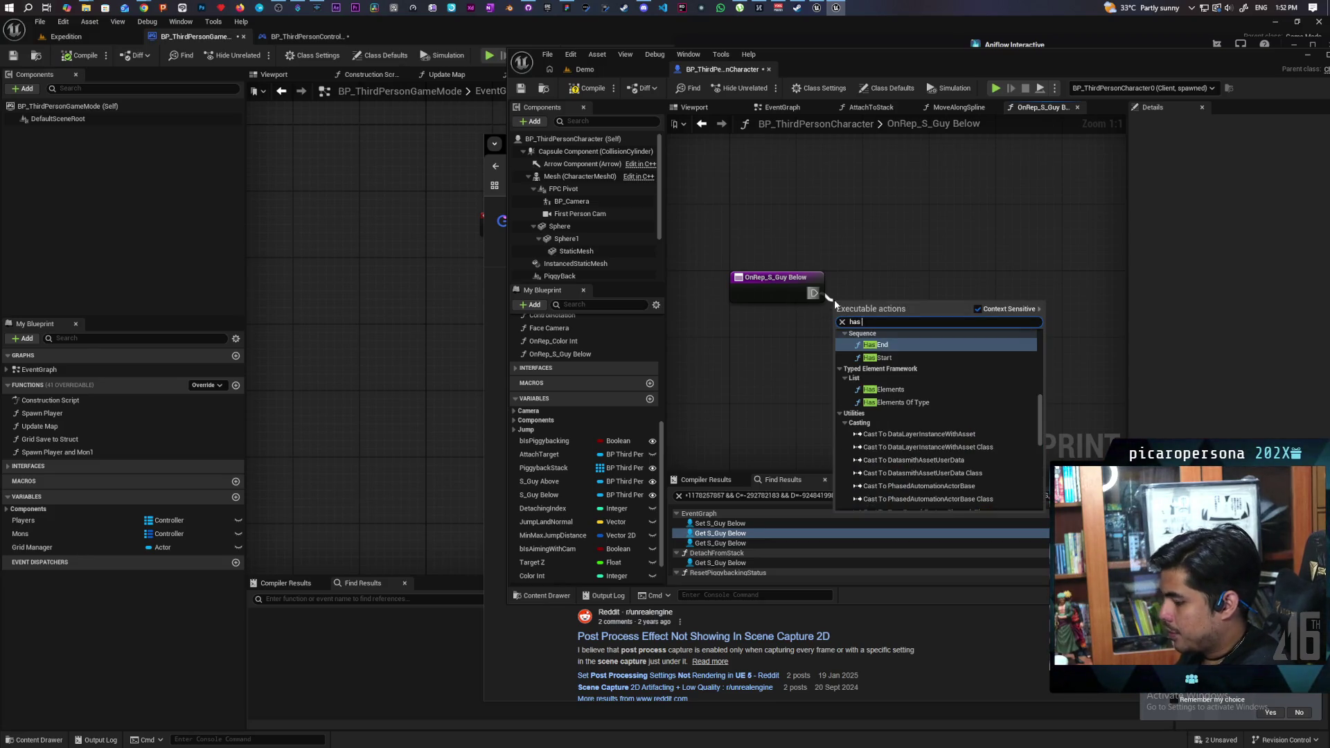
pyautogui.write(' autho')
pyautogui.press('Return')
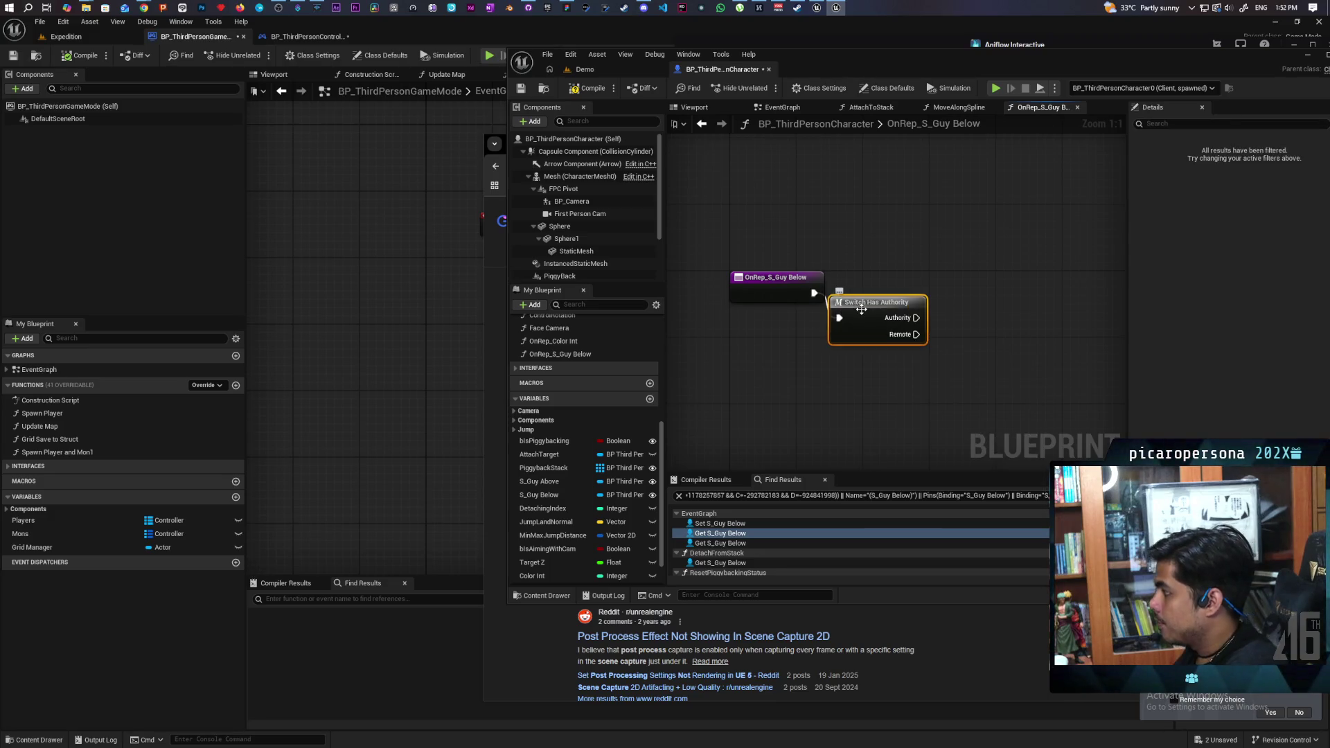
pyautogui.moveTo(832, 341)
pyautogui.mouseDown()
pyautogui.moveTo(866, 300)
pyautogui.moveTo(848, 317)
pyautogui.mouseUp()
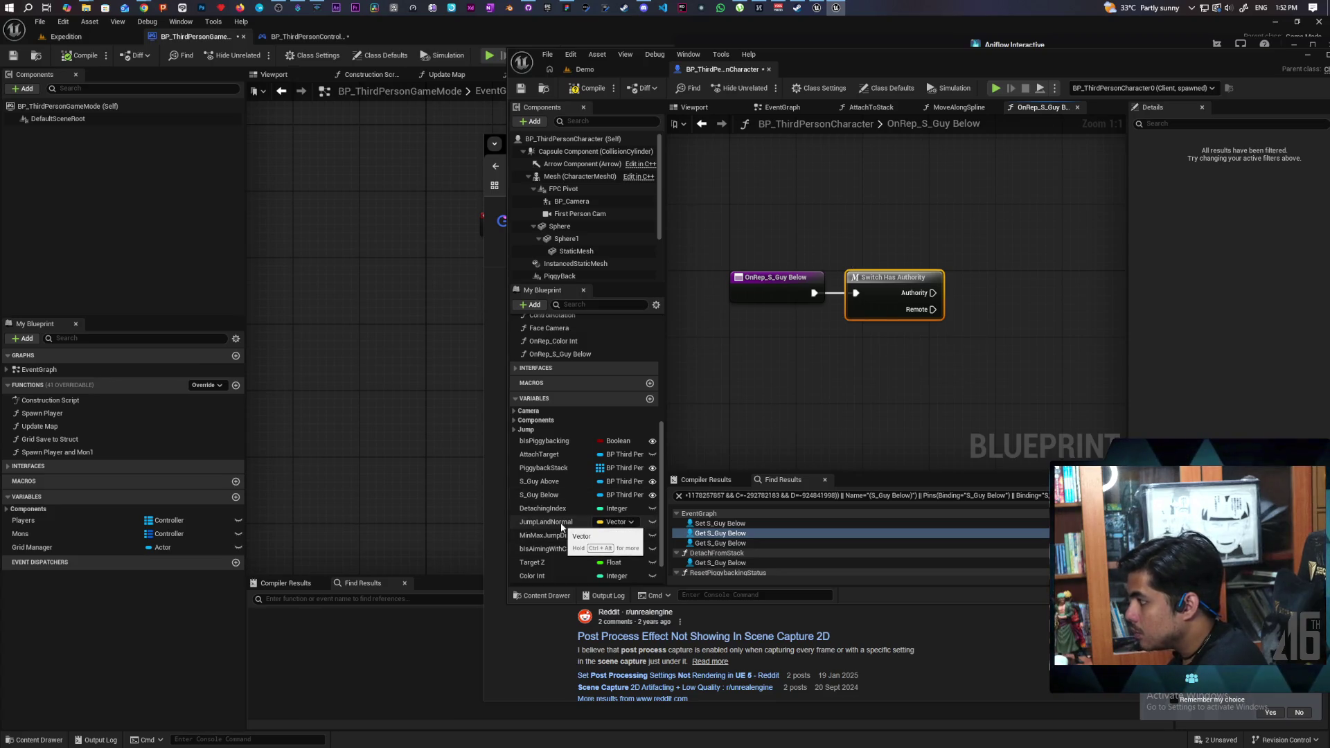
# Step: Feed an S_Guy Below Is Valid check into a SET Guy Below Valid node on authority, and save
pyautogui.scroll(-2, 567, 530)
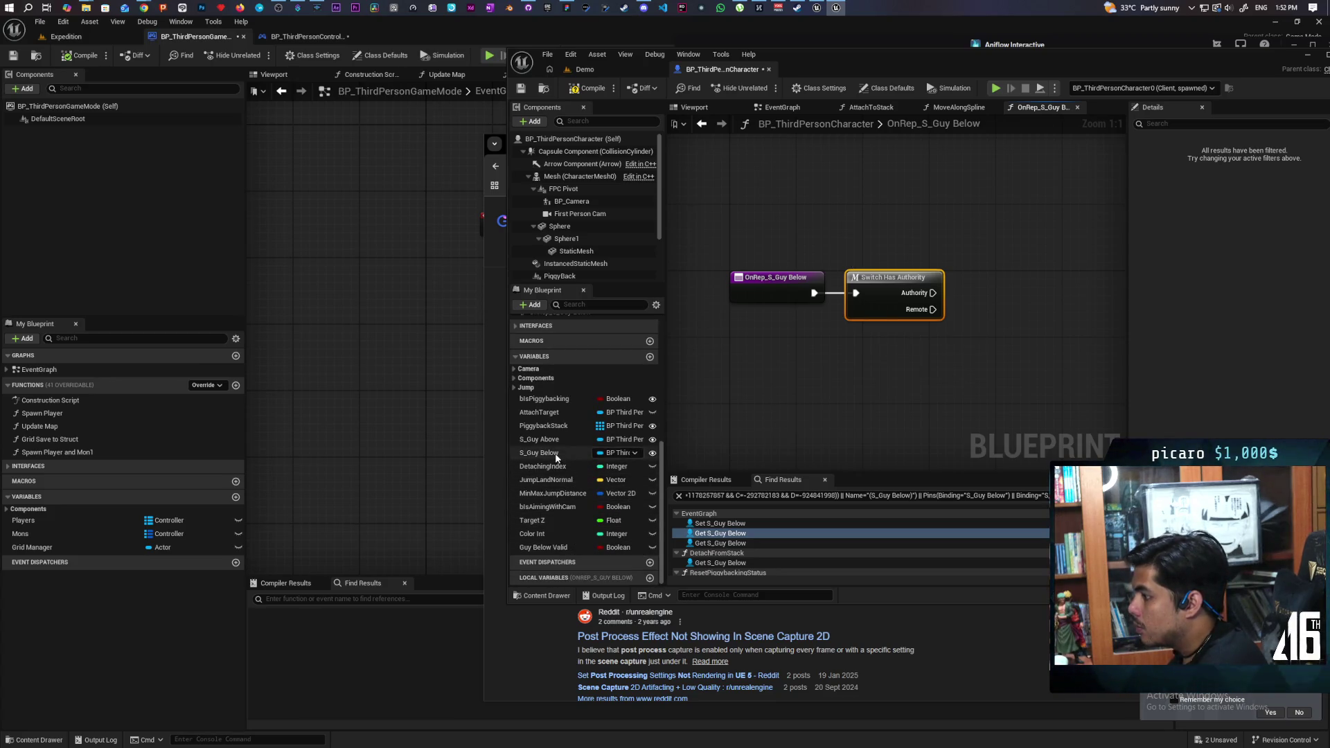
pyautogui.moveTo(556, 457); pyautogui.dragTo(921, 367)
pyautogui.press('Escape')
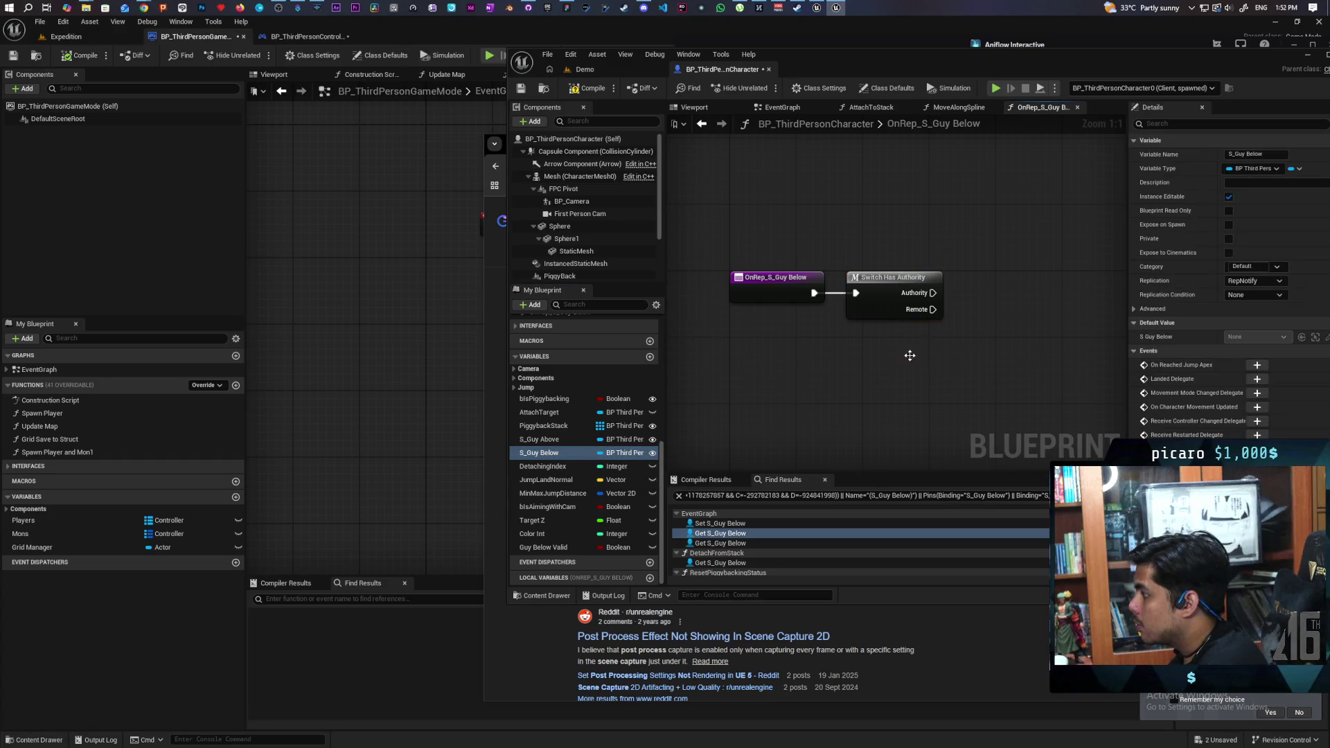
pyautogui.click(910, 355)
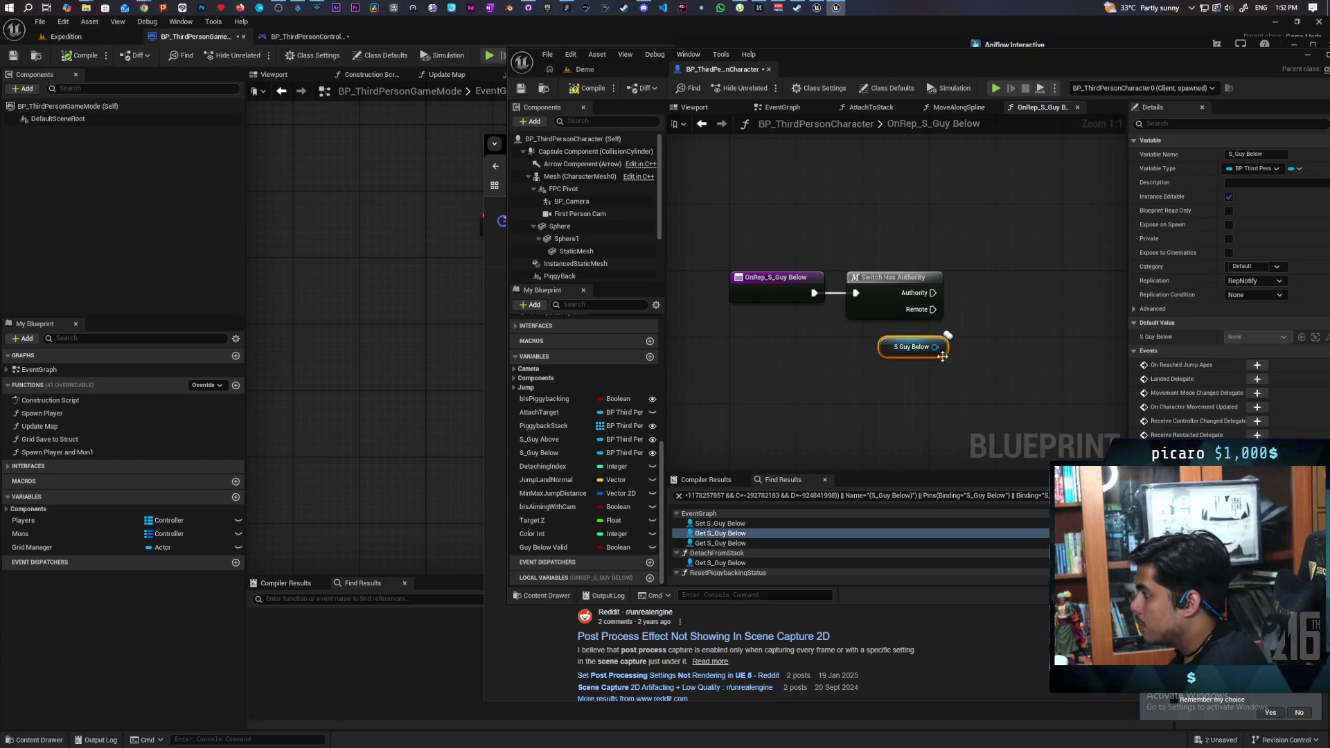
pyautogui.hotkey('ctrl', 'v')
pyautogui.moveTo(935, 347); pyautogui.dragTo(1006, 348)
pyautogui.moveTo(1040, 330); pyautogui.dragTo(1016, 329)
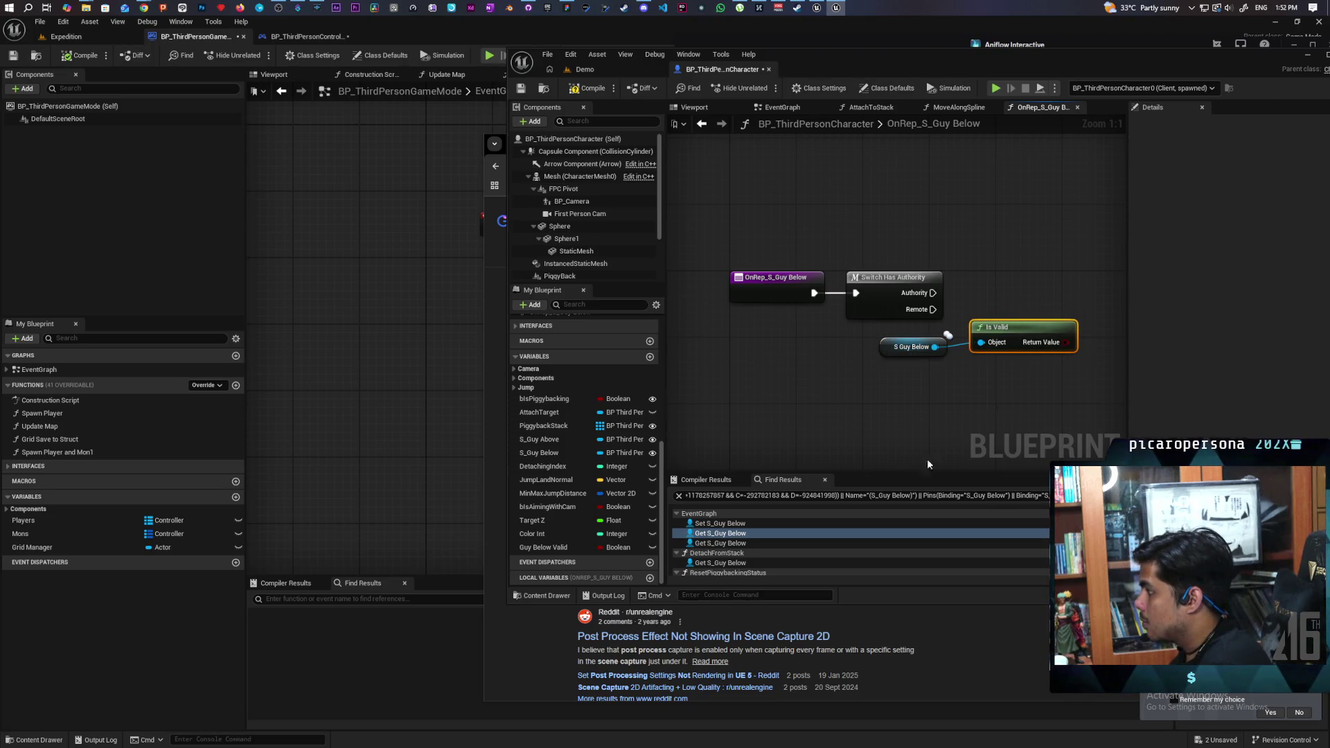
pyautogui.moveTo(556, 548)
pyautogui.mouseDown()
pyautogui.moveTo(930, 397)
pyautogui.moveTo(997, 298)
pyautogui.mouseUp()
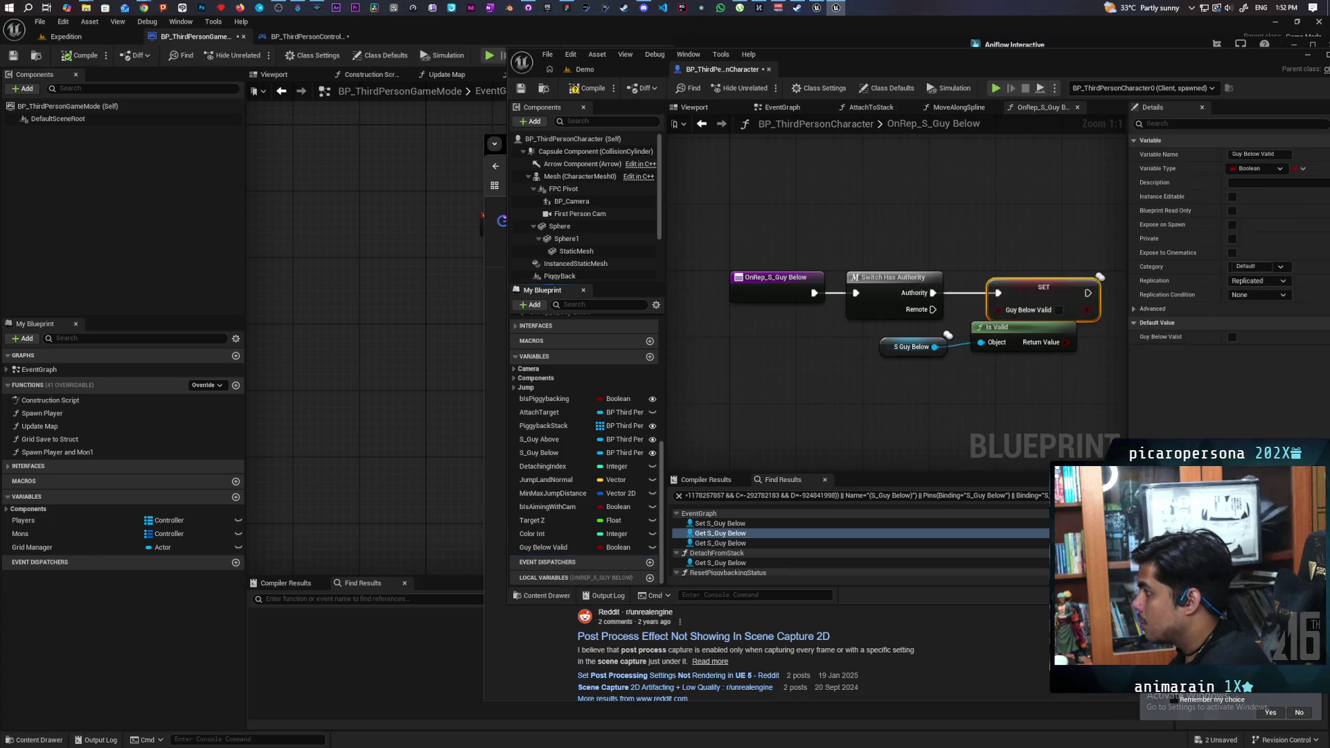
pyautogui.moveTo(880, 336); pyautogui.dragTo(969, 341)
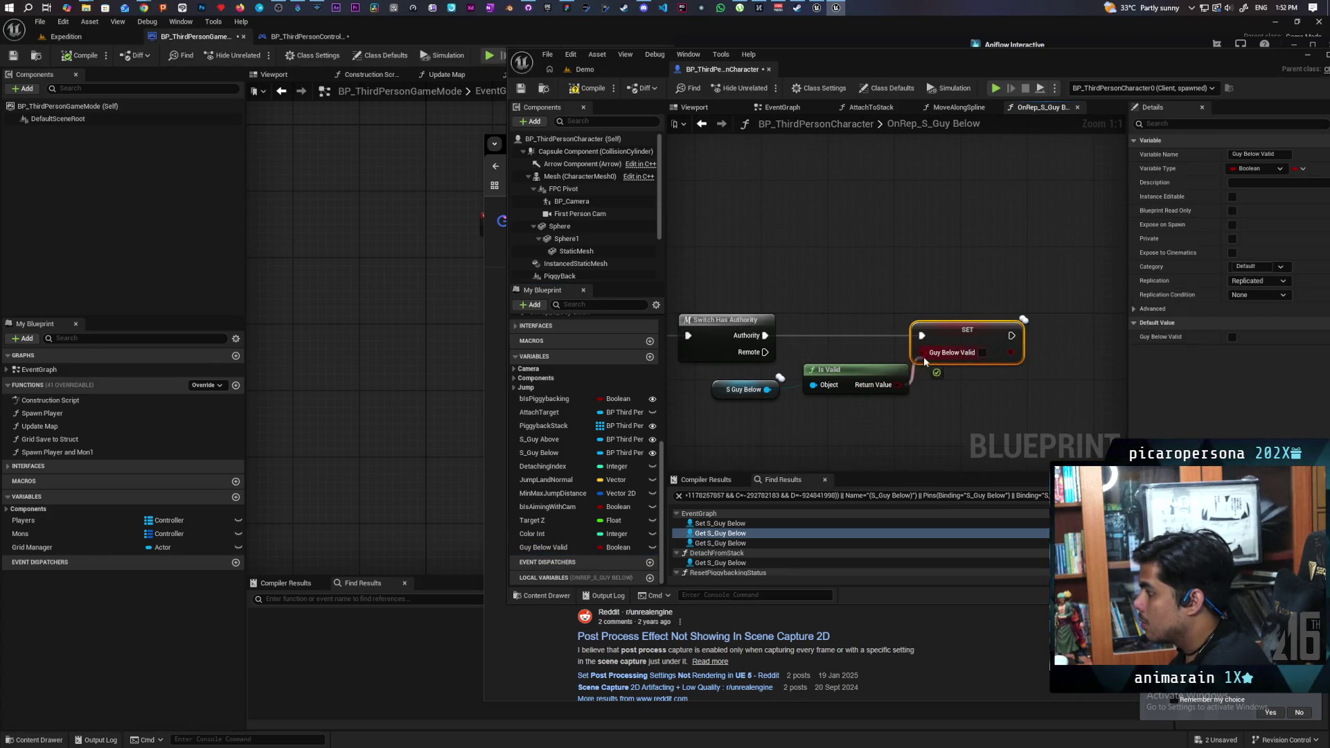
pyautogui.hotkey('ctrl', 's')
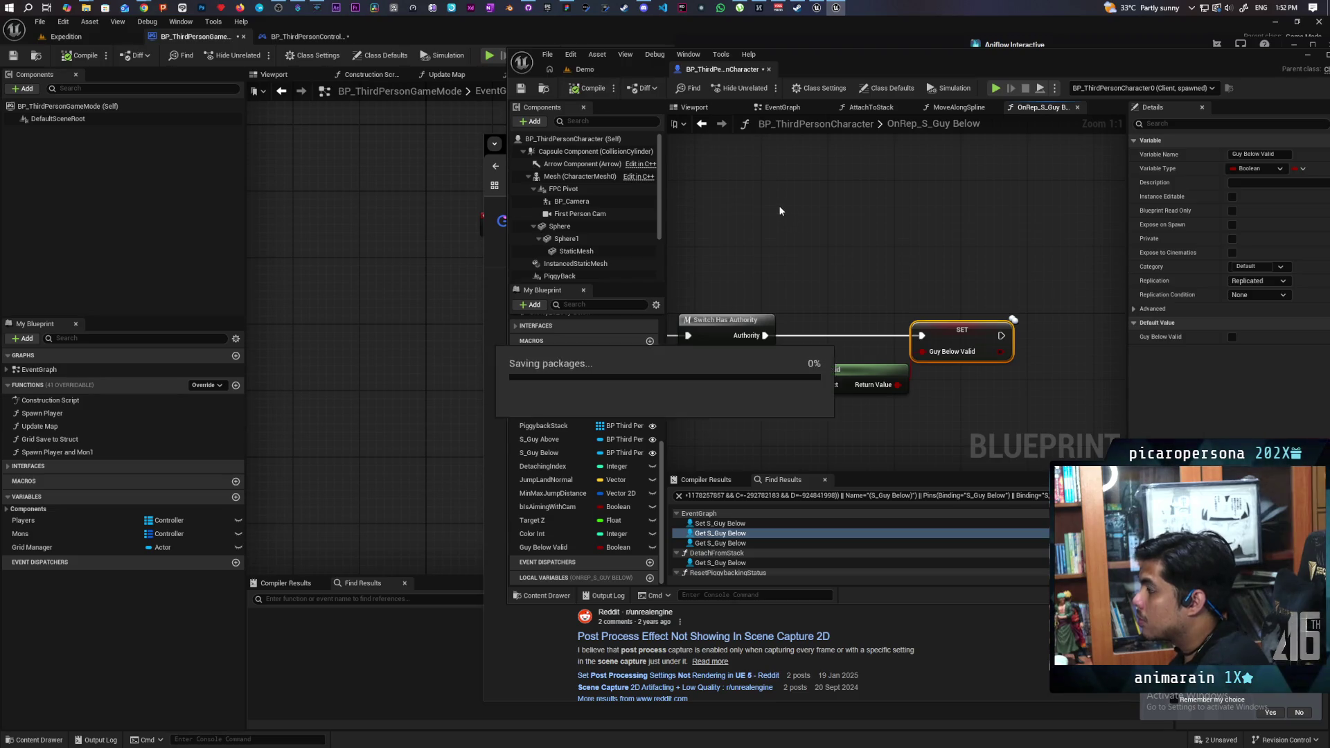
pyautogui.click(783, 109)
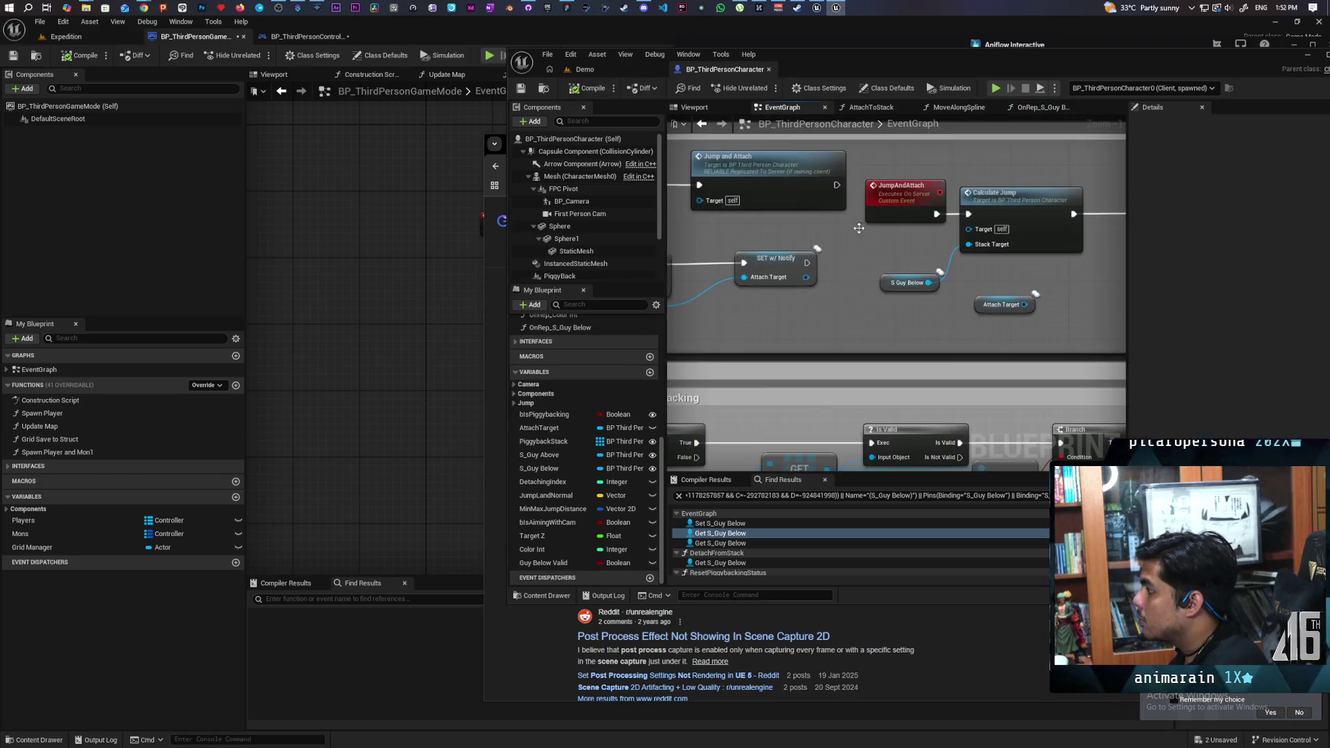
# Step: Jump to another S_Guy Below reference from the Find Results list
pyautogui.scroll(-3, 916, 314)
pyautogui.scroll(1, 916, 316)
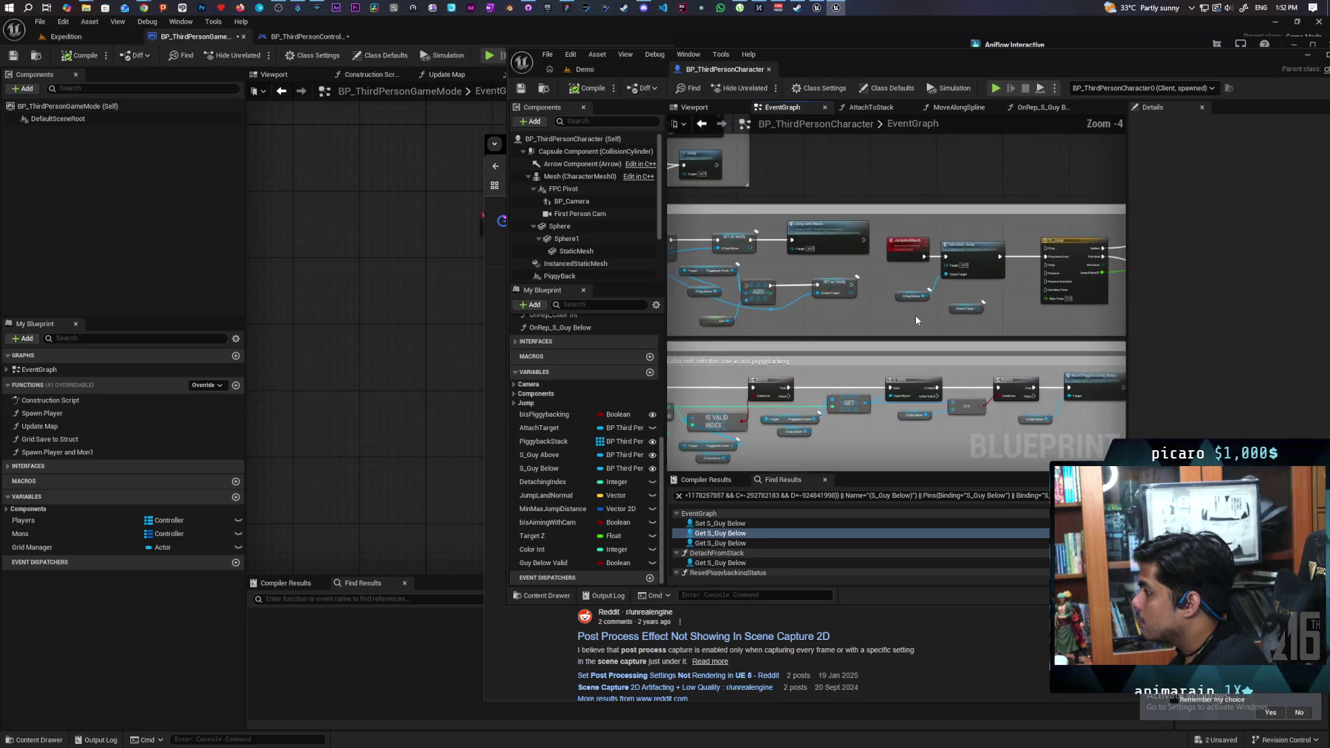
pyautogui.scroll(-1, 912, 319)
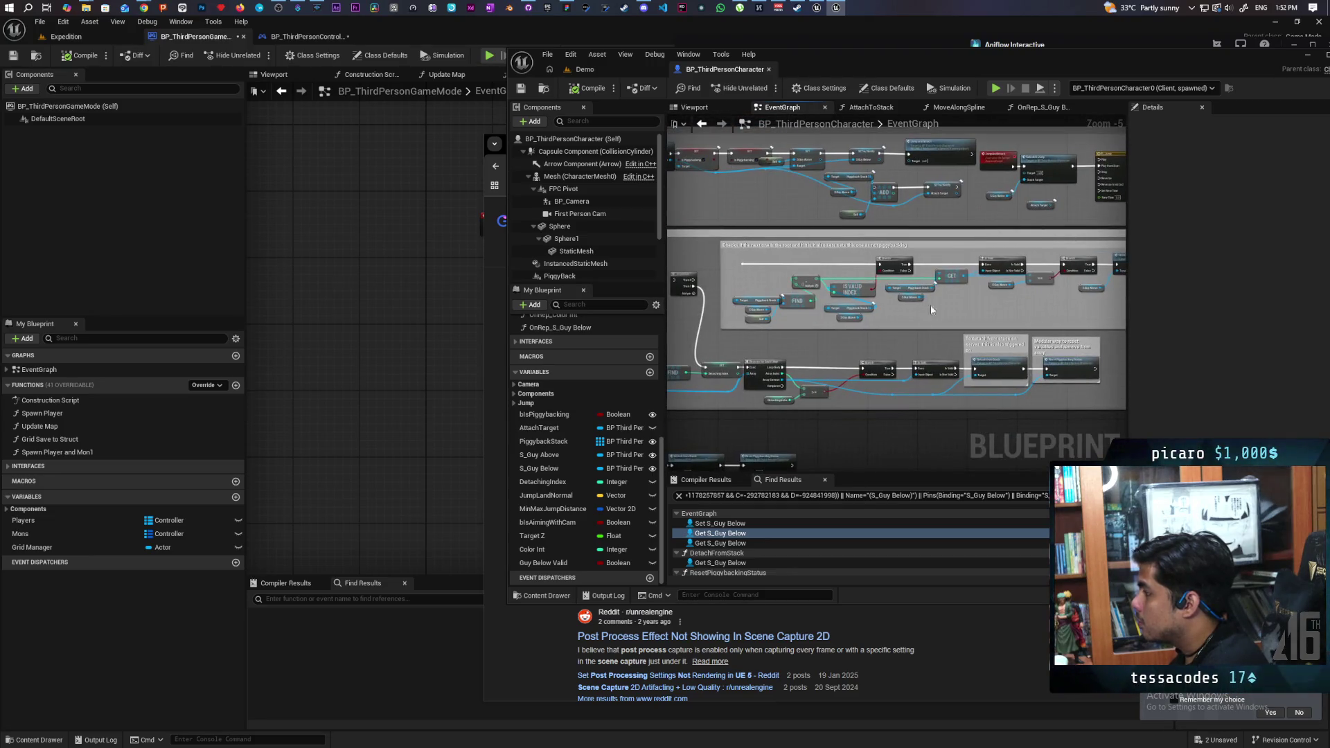
pyautogui.click(720, 543)
pyautogui.doubleClick(721, 545)
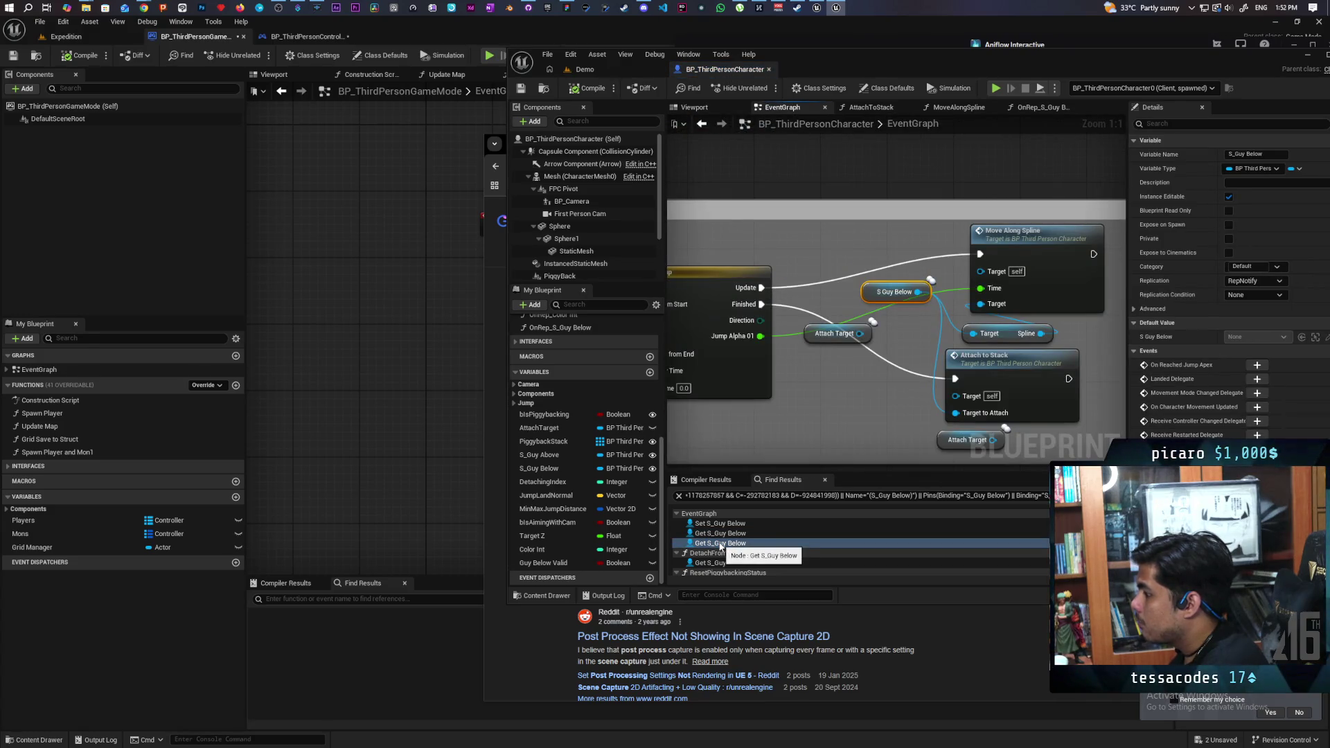
pyautogui.scroll(-1, 720, 547)
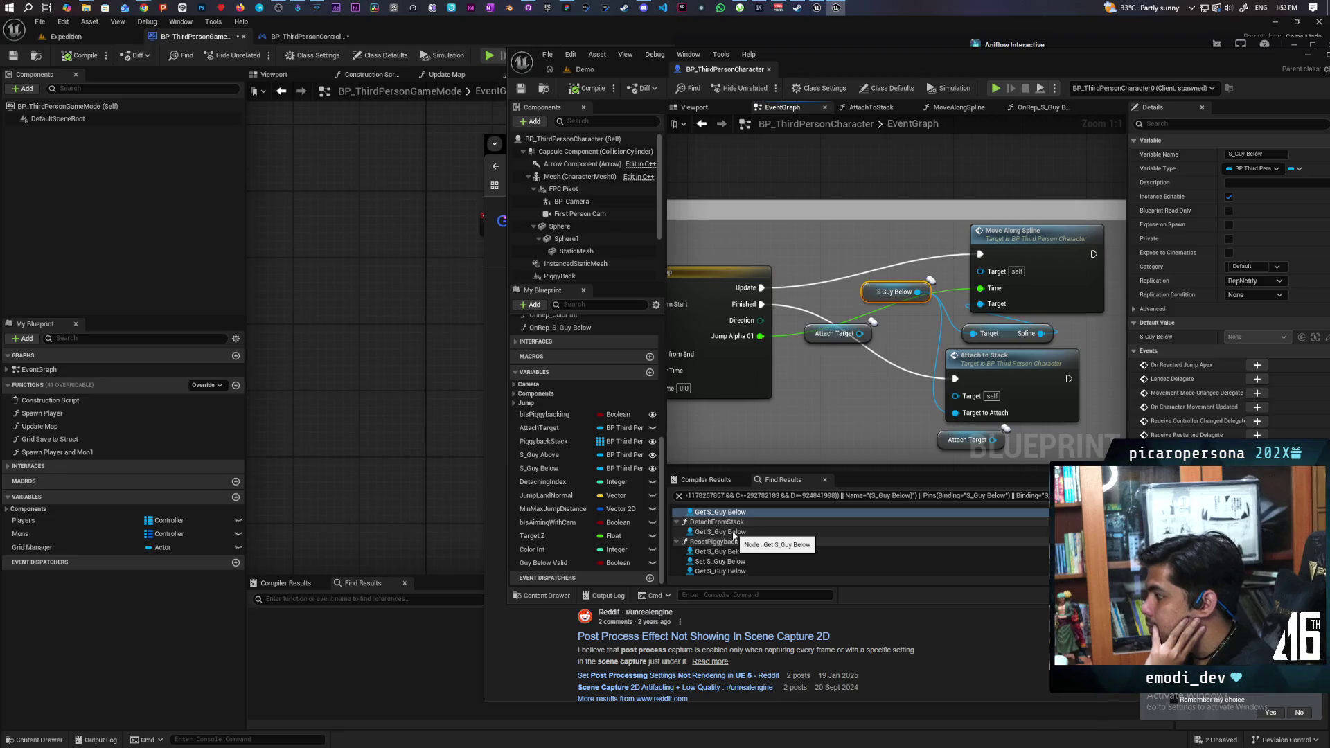
# Step: Review the S_Guy Below uses in DetachFromStack and ResetPiggybackingStatus, then return to the EventGraph
pyautogui.click(734, 532)
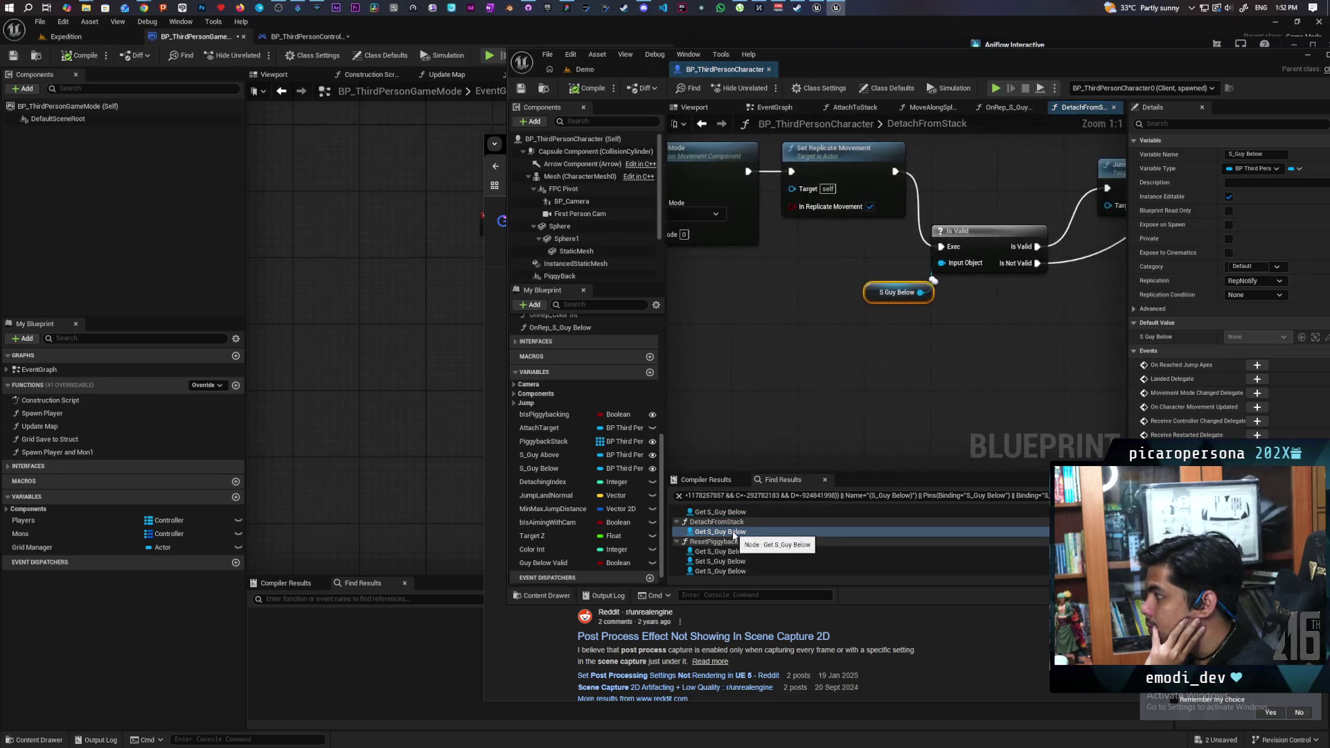
pyautogui.scroll(-5, 841, 309)
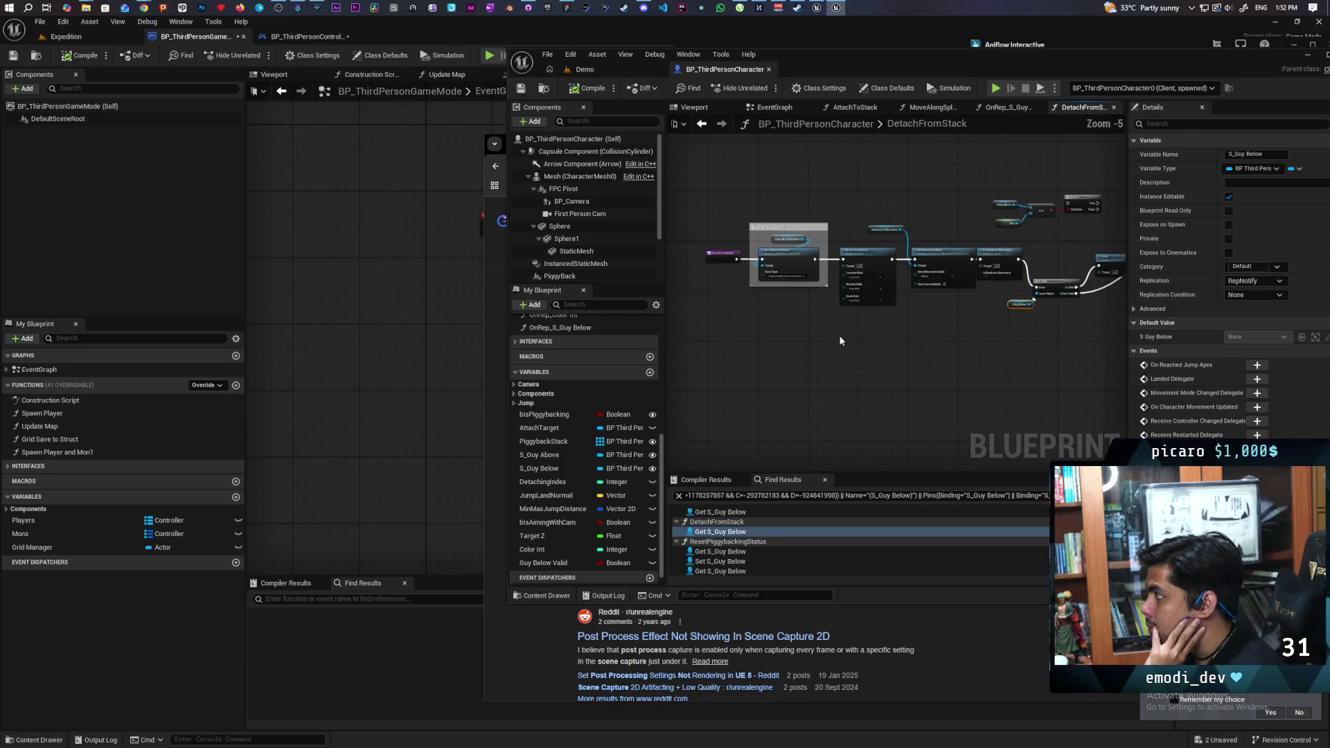
pyautogui.click(735, 552)
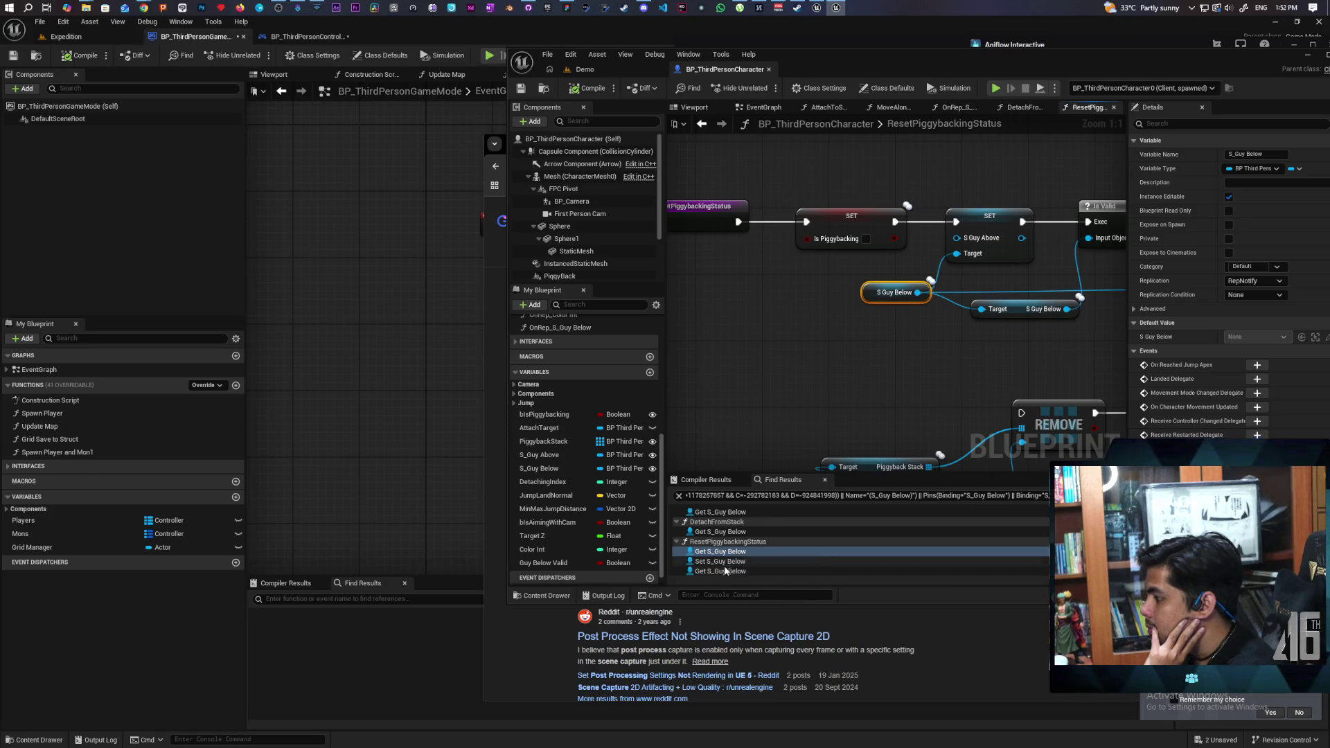
pyautogui.click(728, 570)
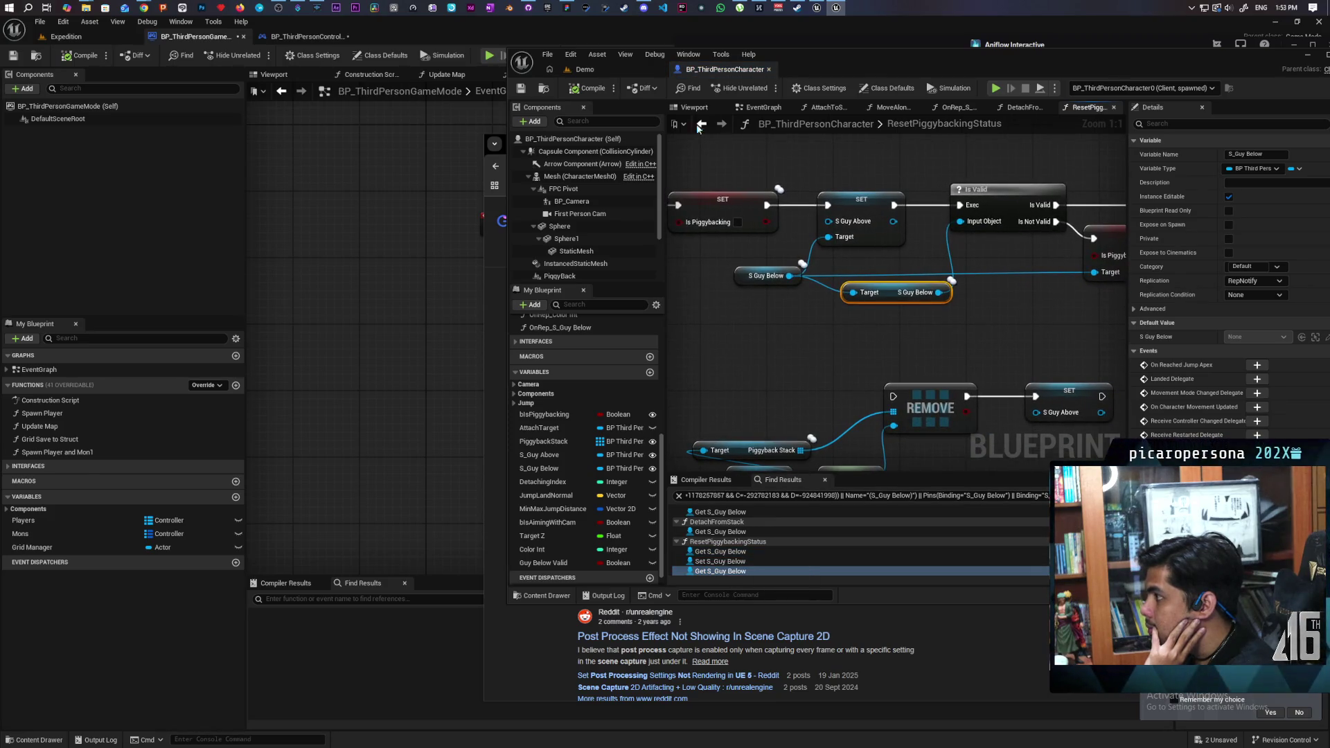
pyautogui.click(604, 68)
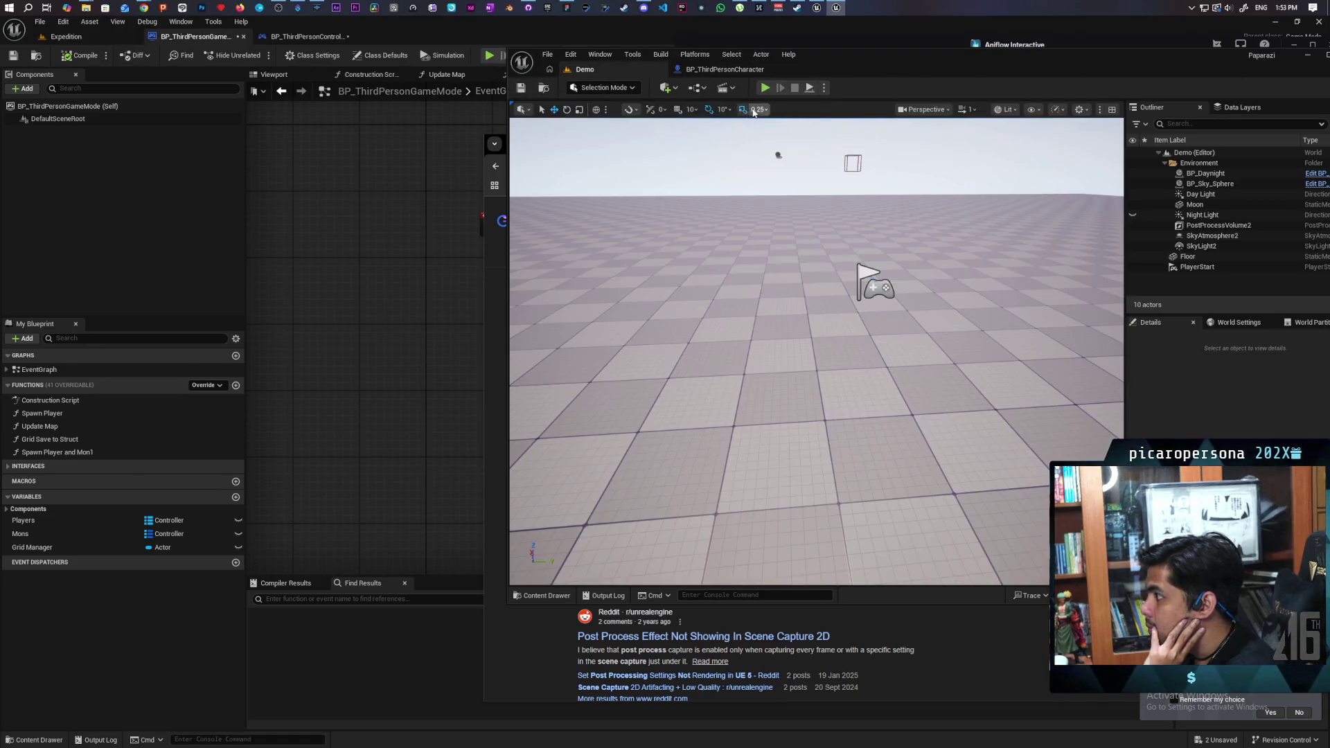
pyautogui.click(734, 69)
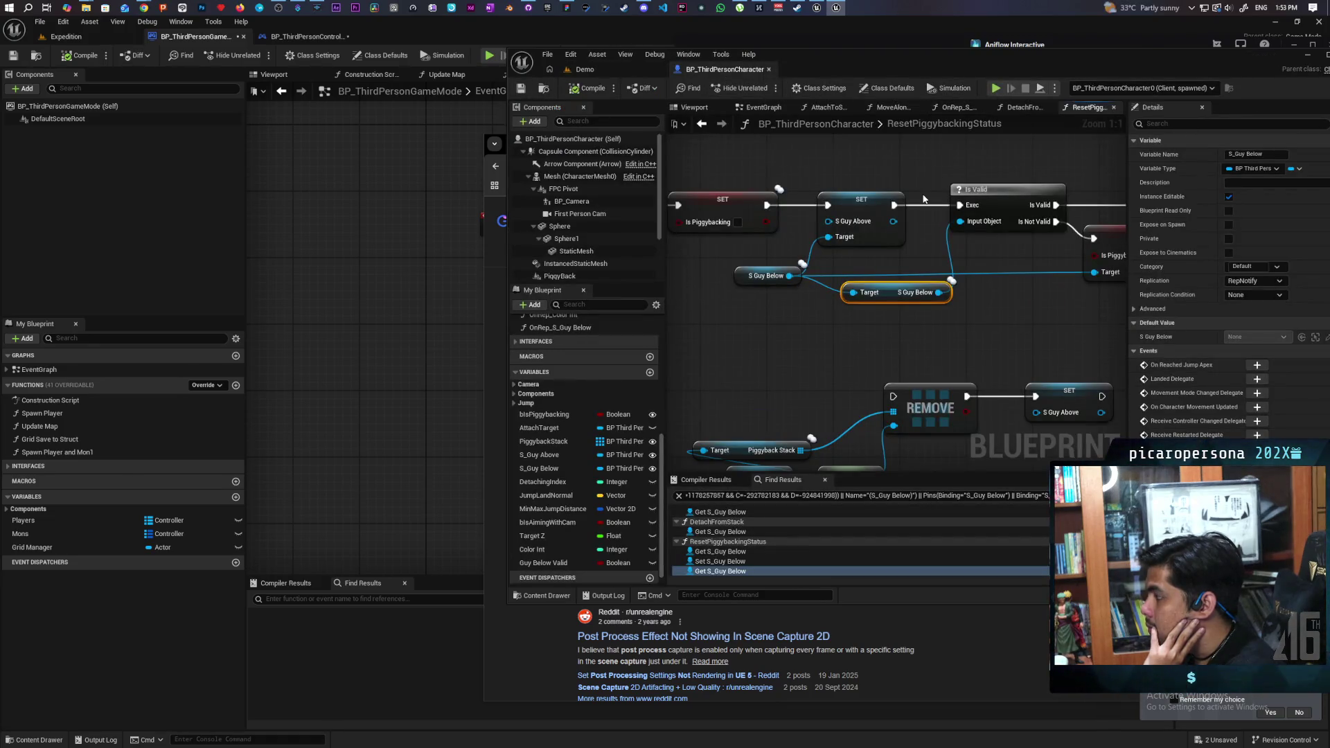
pyautogui.press('Home')
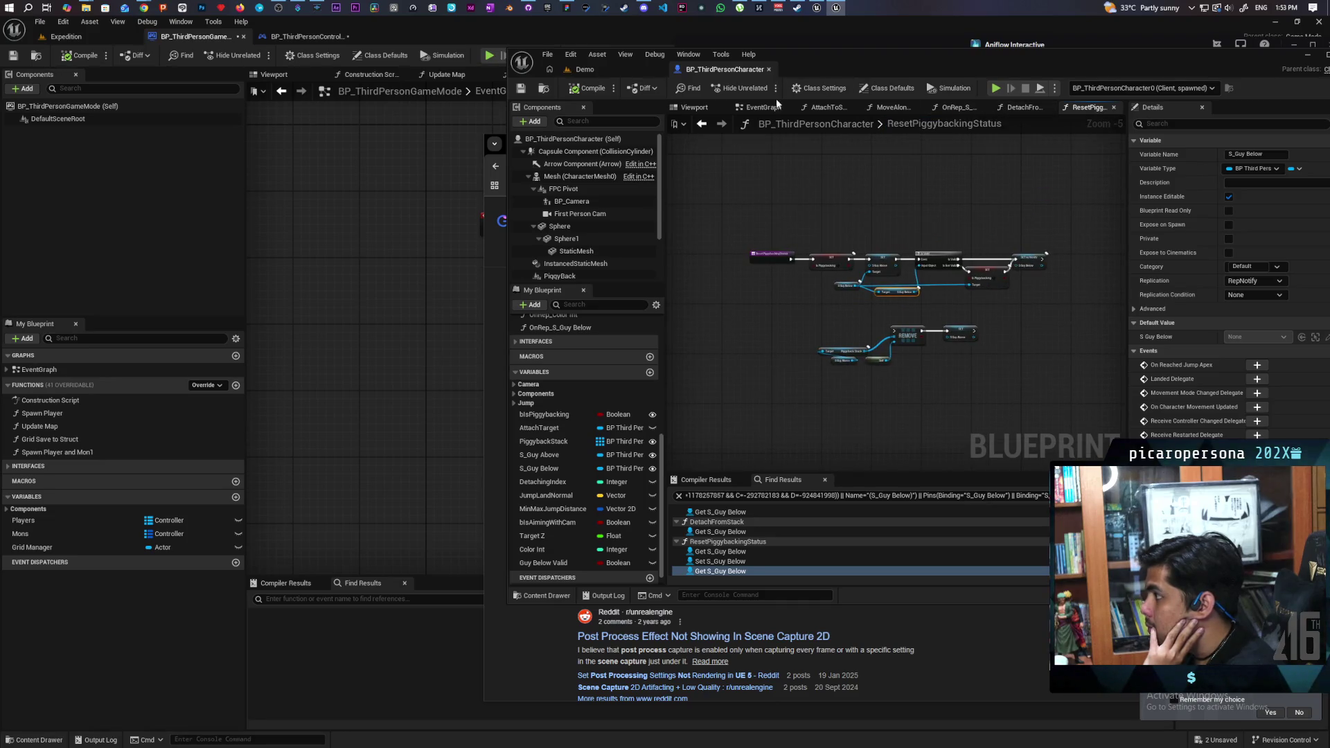
pyautogui.click(762, 107)
# Step: Start a multiplayer play-in-editor test from the jump logic
pyautogui.scroll(-8, 941, 401)
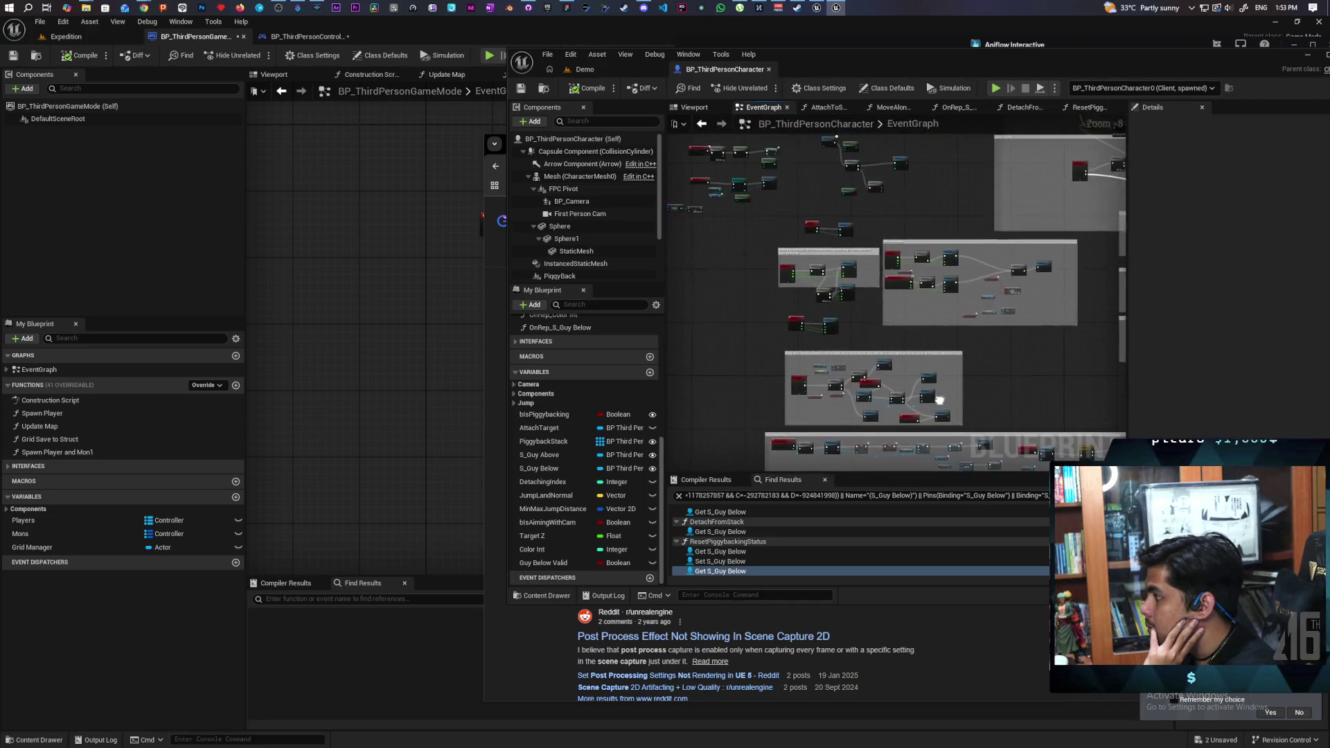
pyautogui.scroll(5, 940, 400)
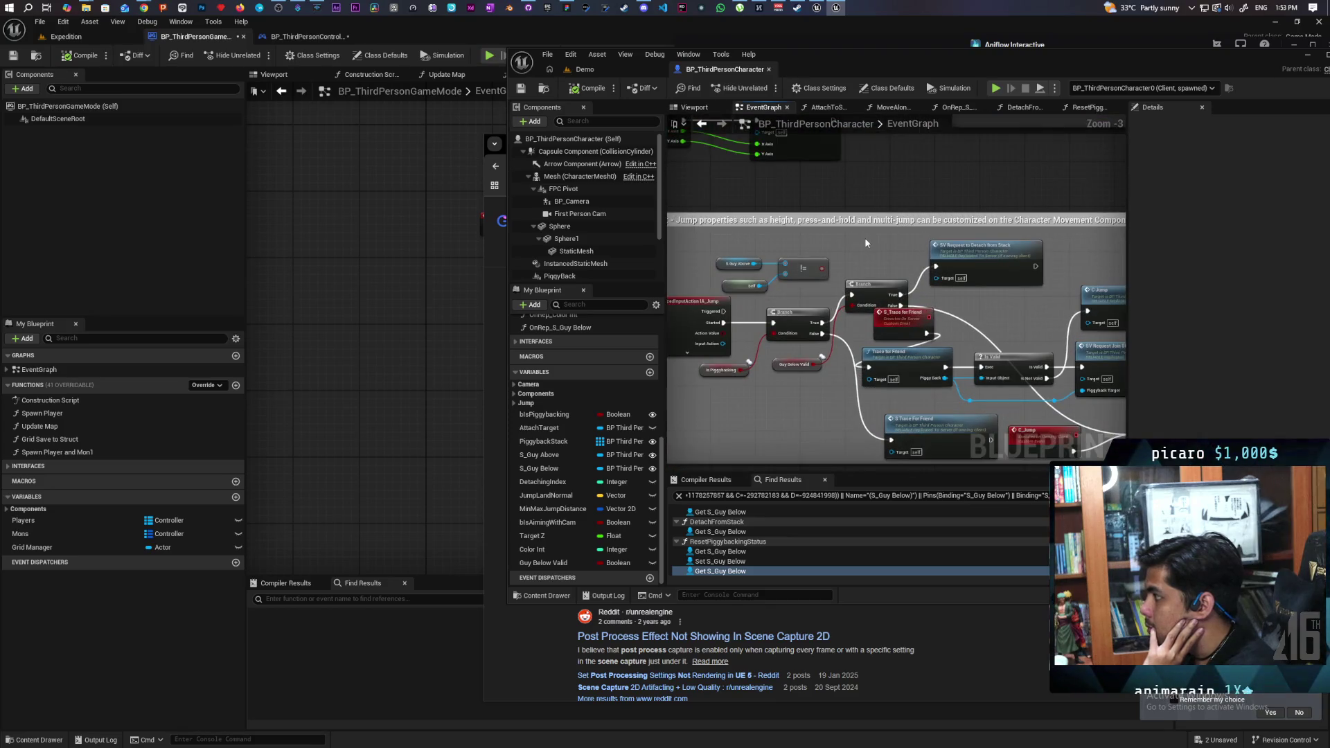
pyautogui.scroll(-1, 865, 237)
pyautogui.click(998, 88)
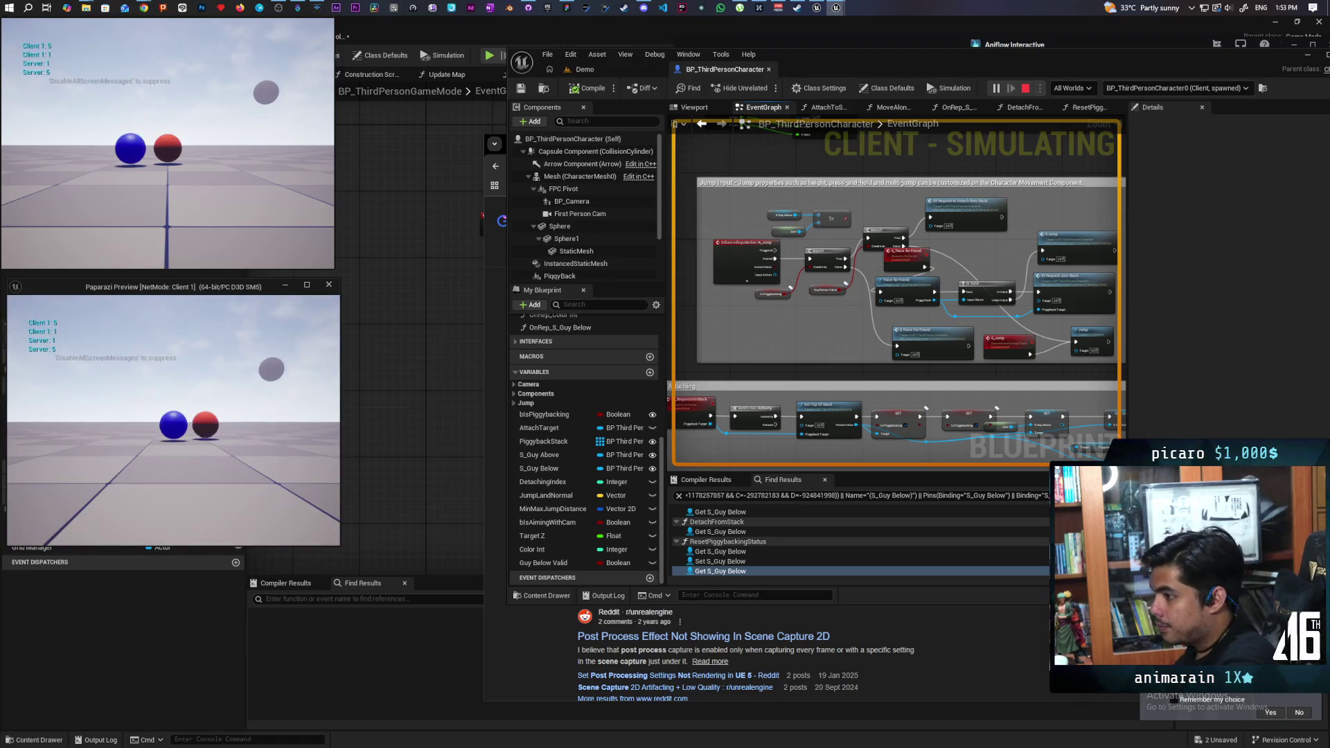
# Step: Repeatedly jump the blue sphere onto the red sphere's back and hop off in multiplayer play
pyautogui.press('capslock')
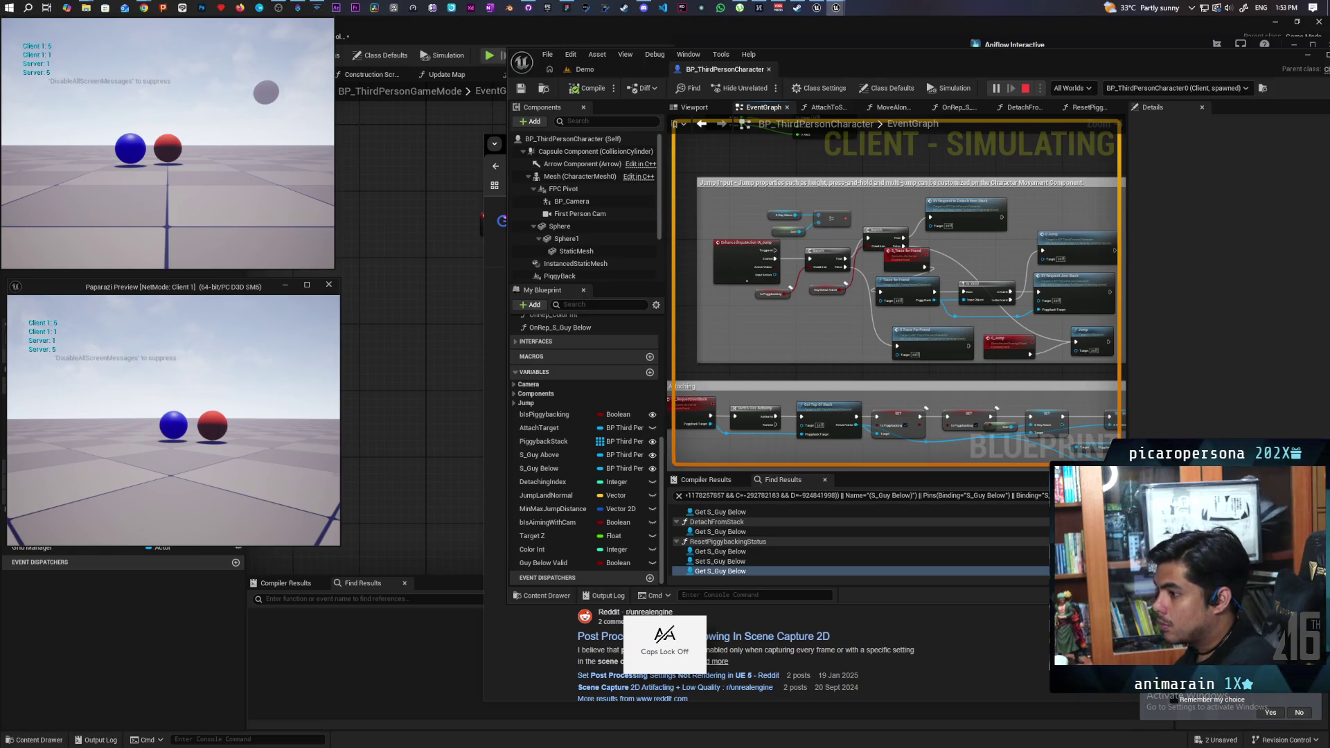
pyautogui.press('space')
pyautogui.press('w')
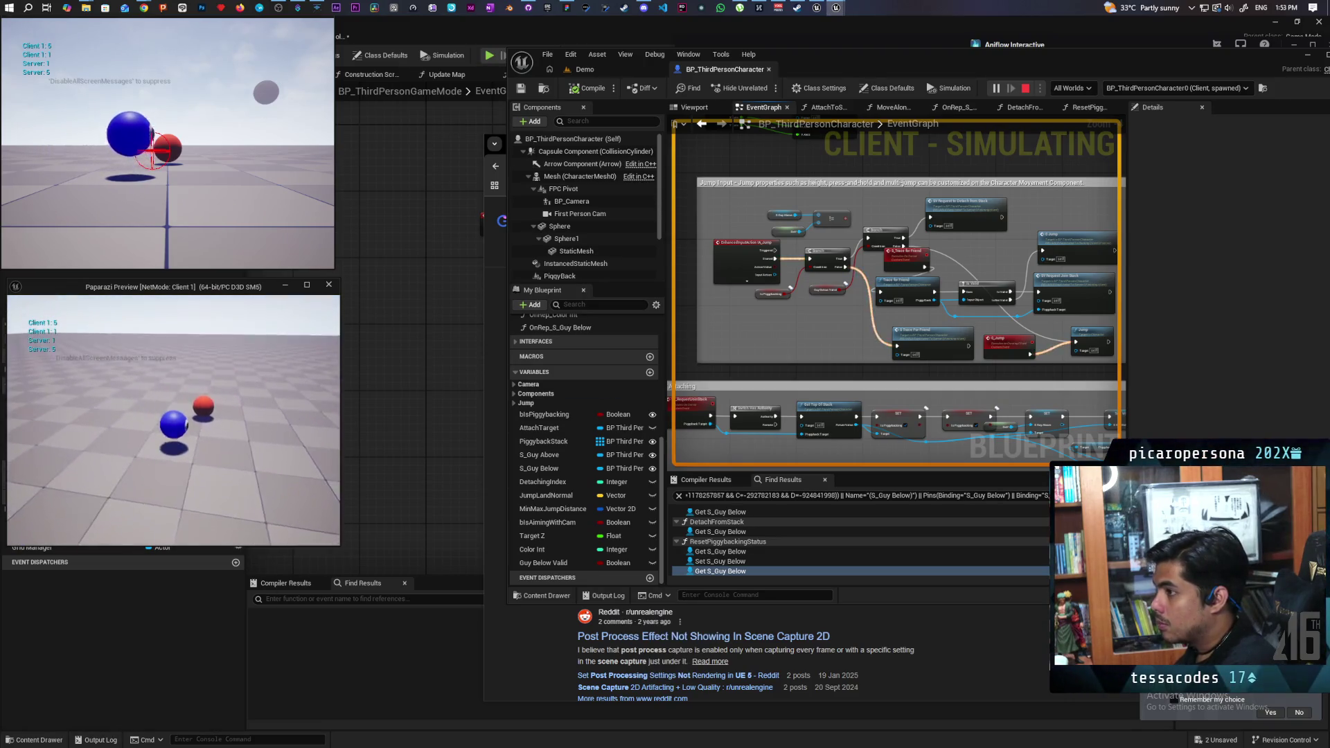
pyautogui.press('space')
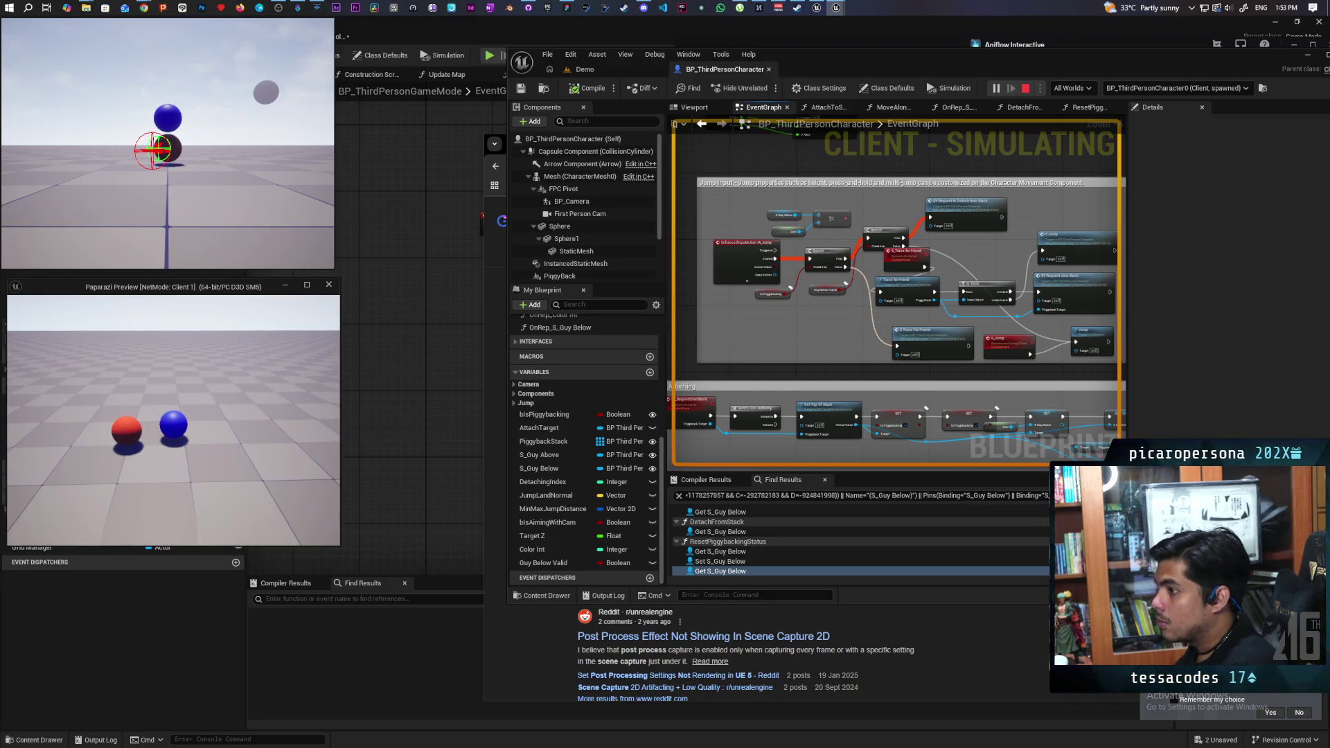
pyautogui.press('w')
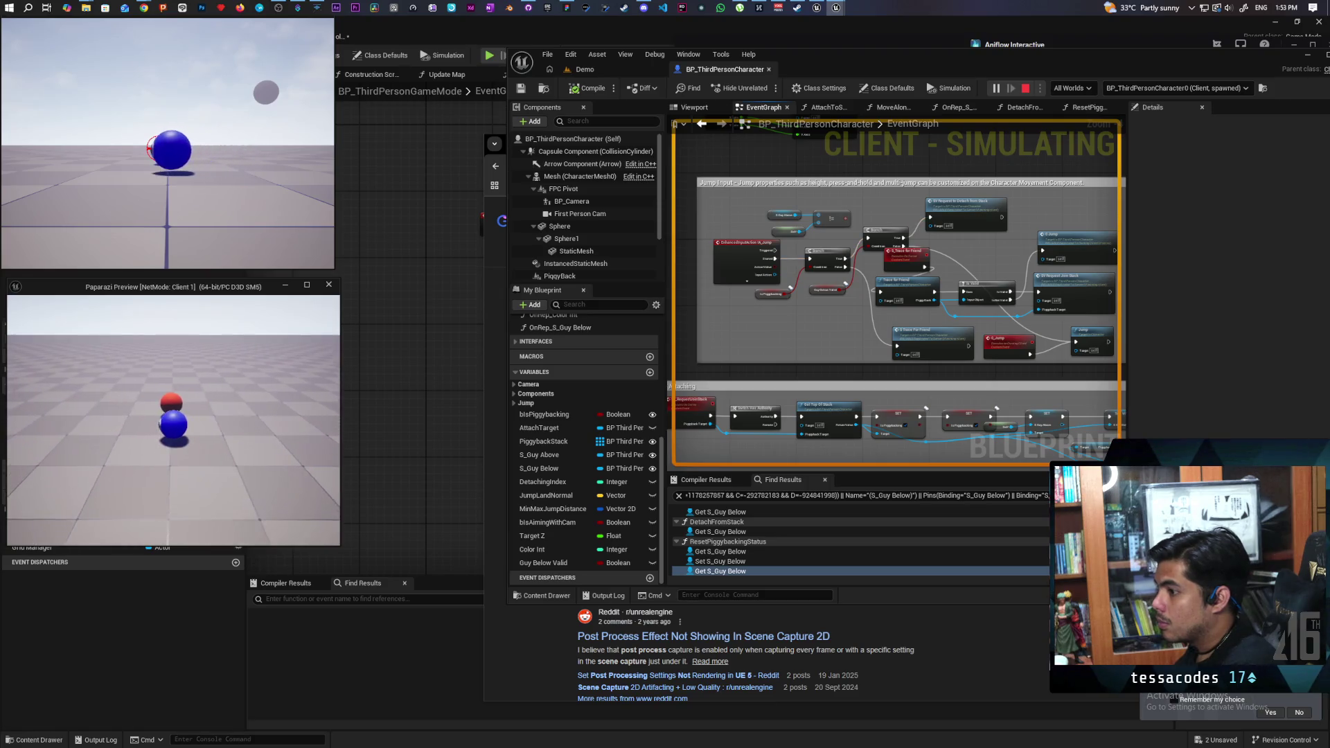
pyautogui.press('space')
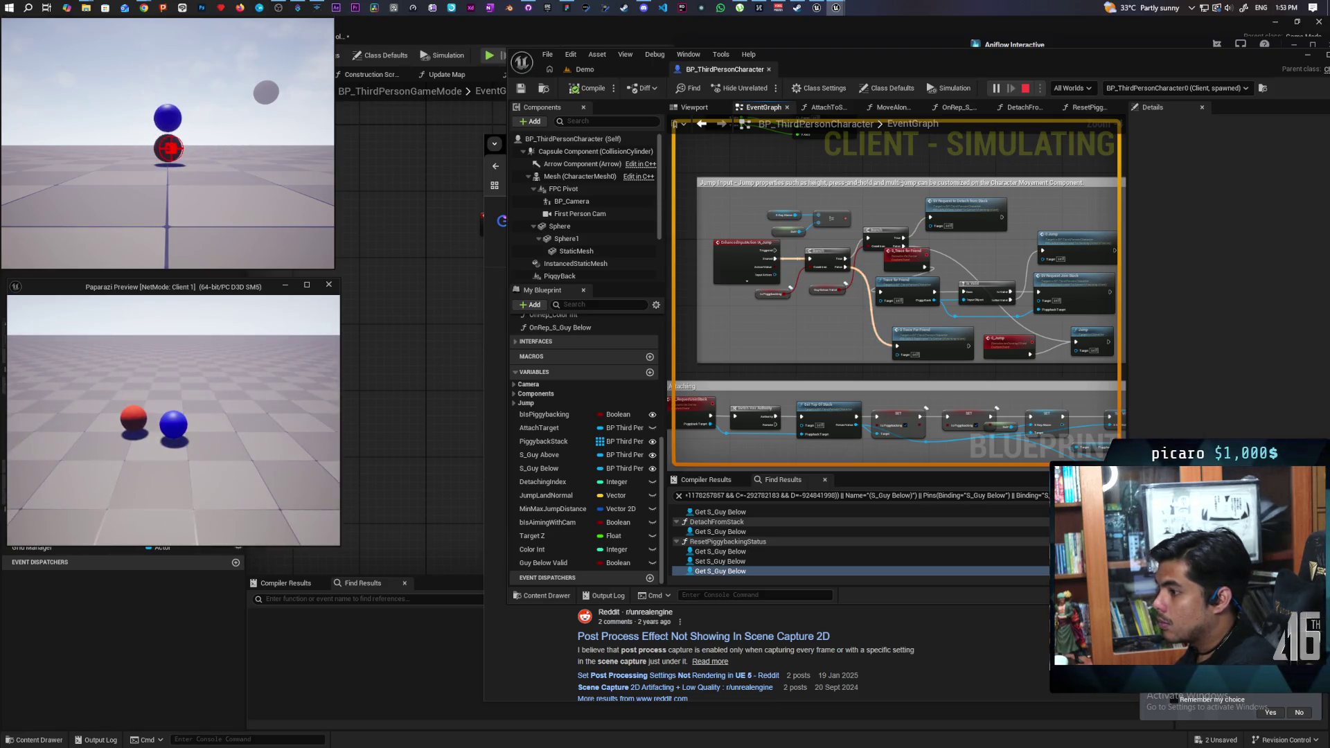
pyautogui.press('w')
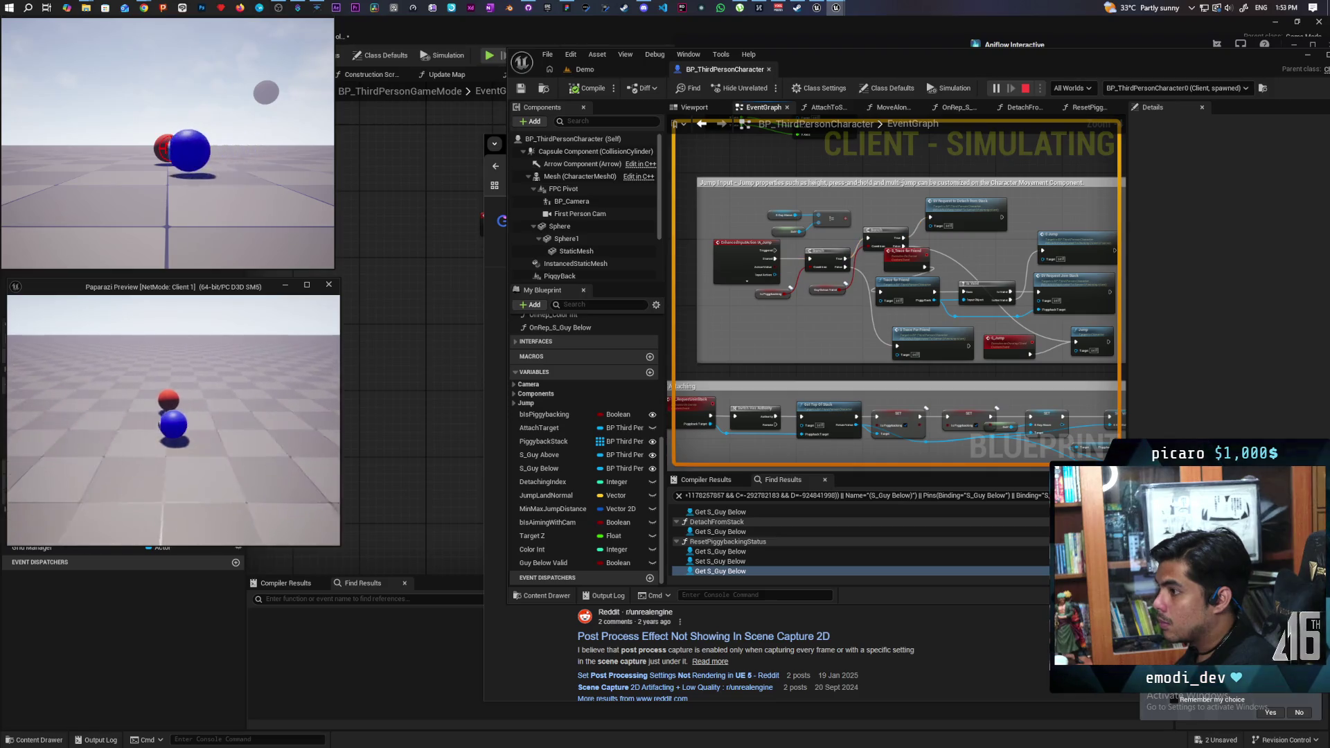
pyautogui.press('space')
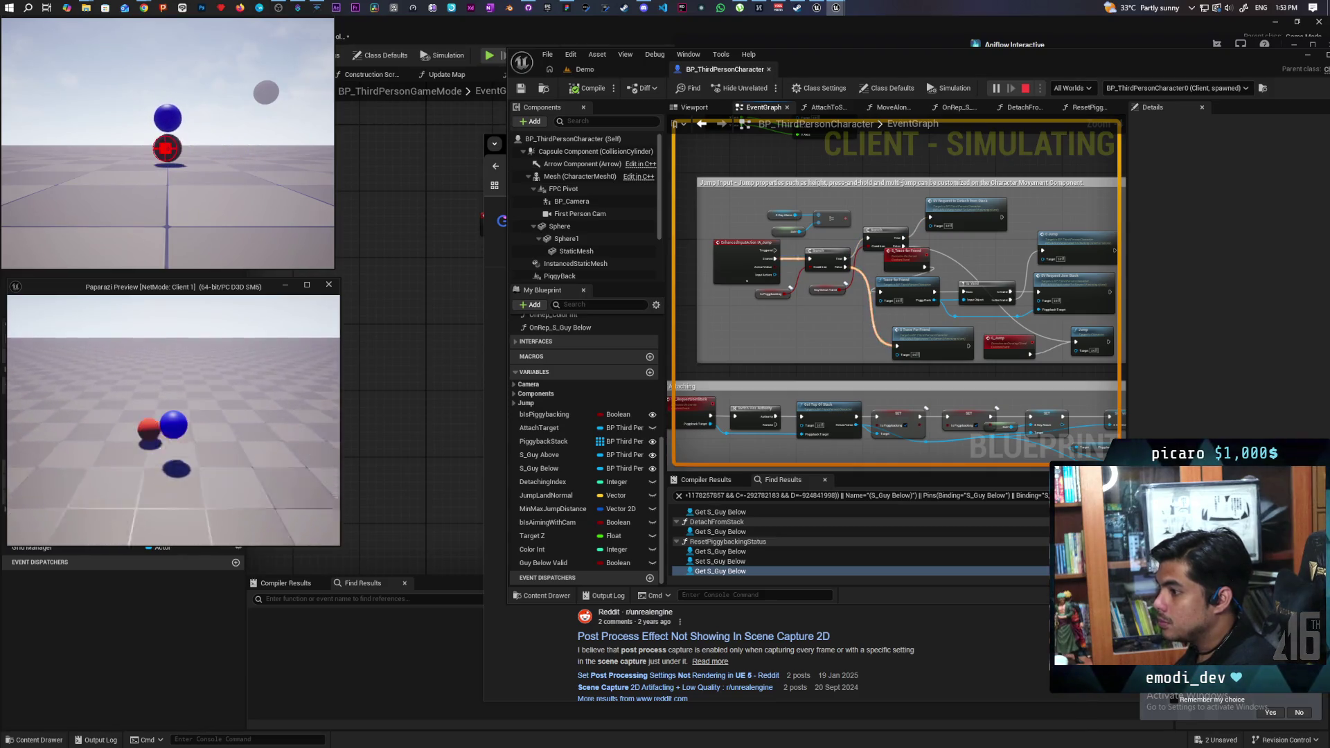
pyautogui.press('w')
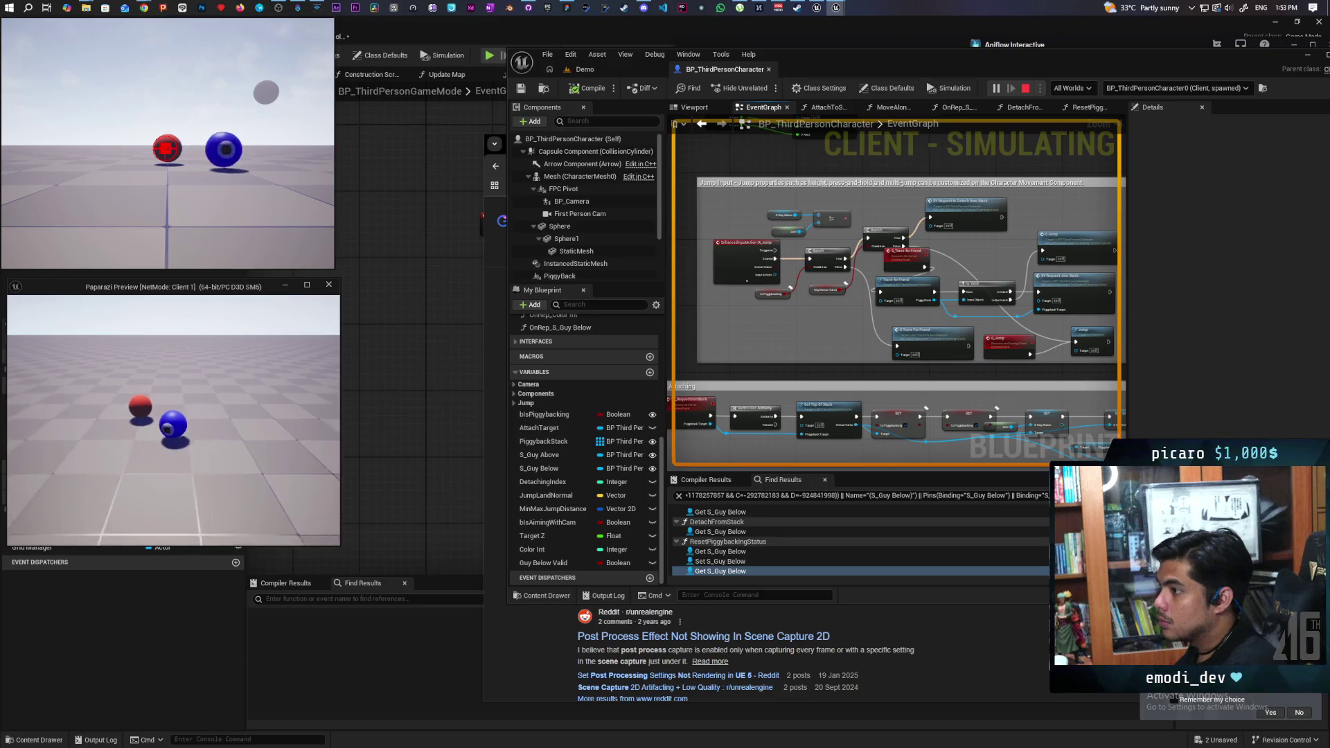
pyautogui.press('w')
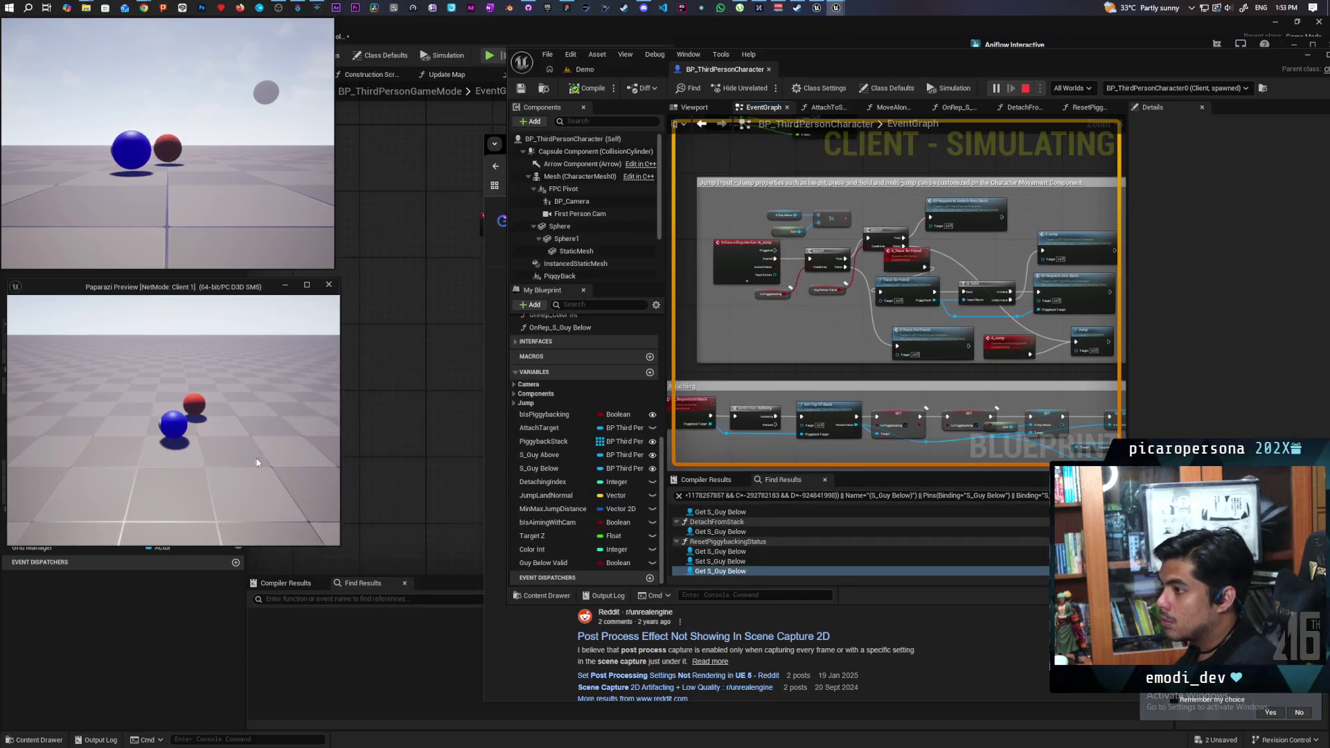
pyautogui.press('w')
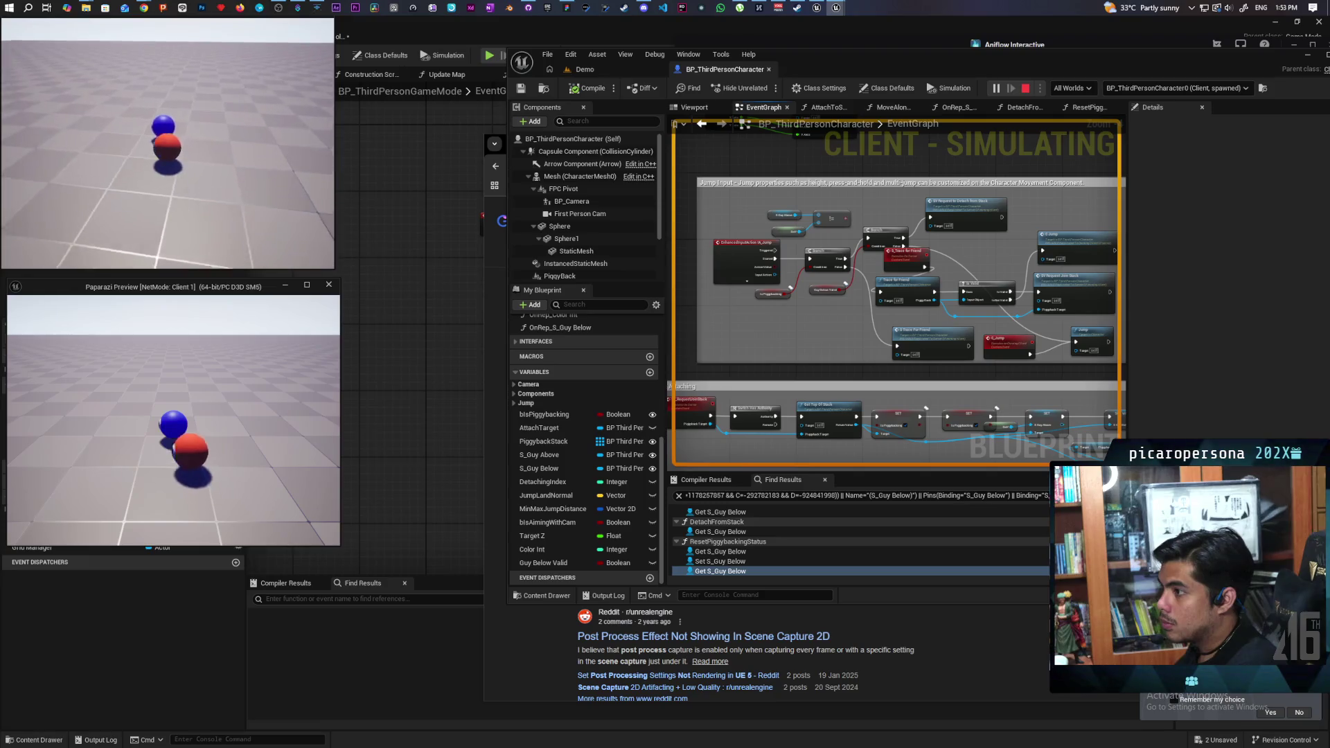
# Step: Restack the red and blue characters several more times, then stop the play session
pyautogui.press('space')
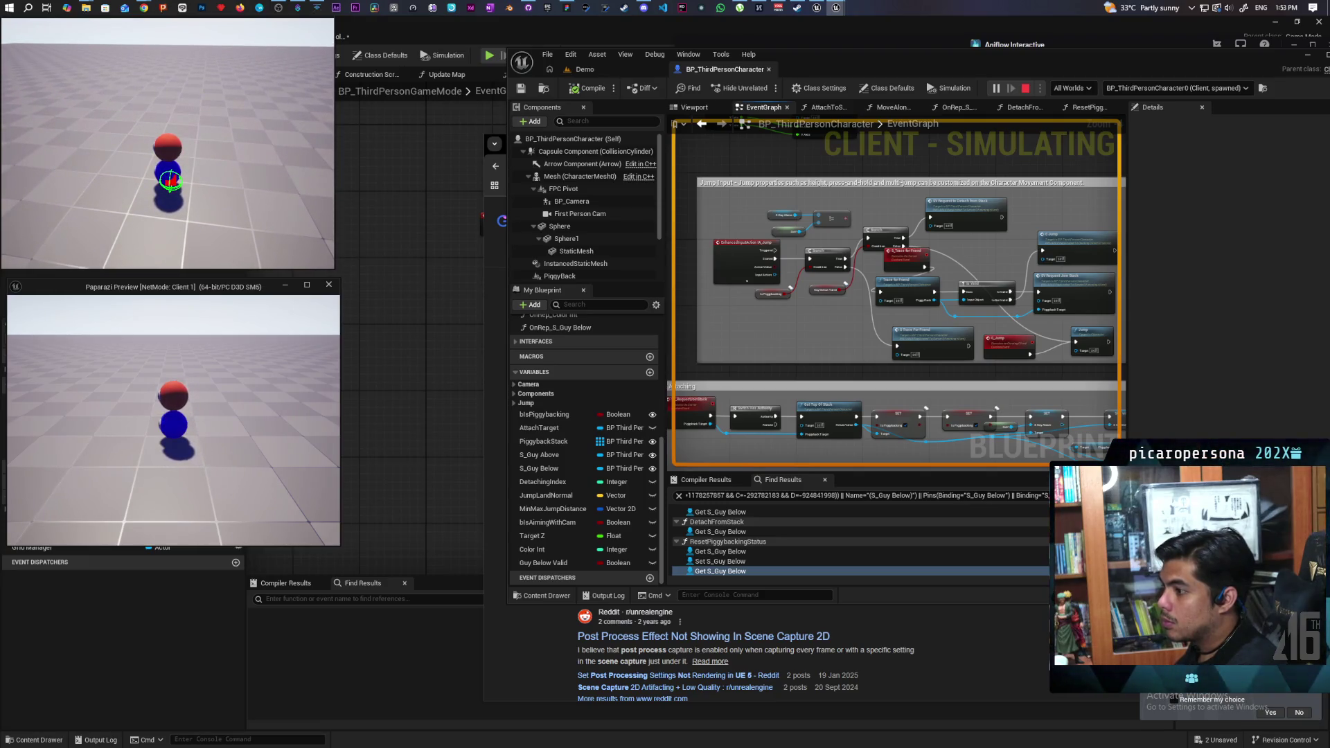
pyautogui.press('space')
pyautogui.press('space')
pyautogui.press('w')
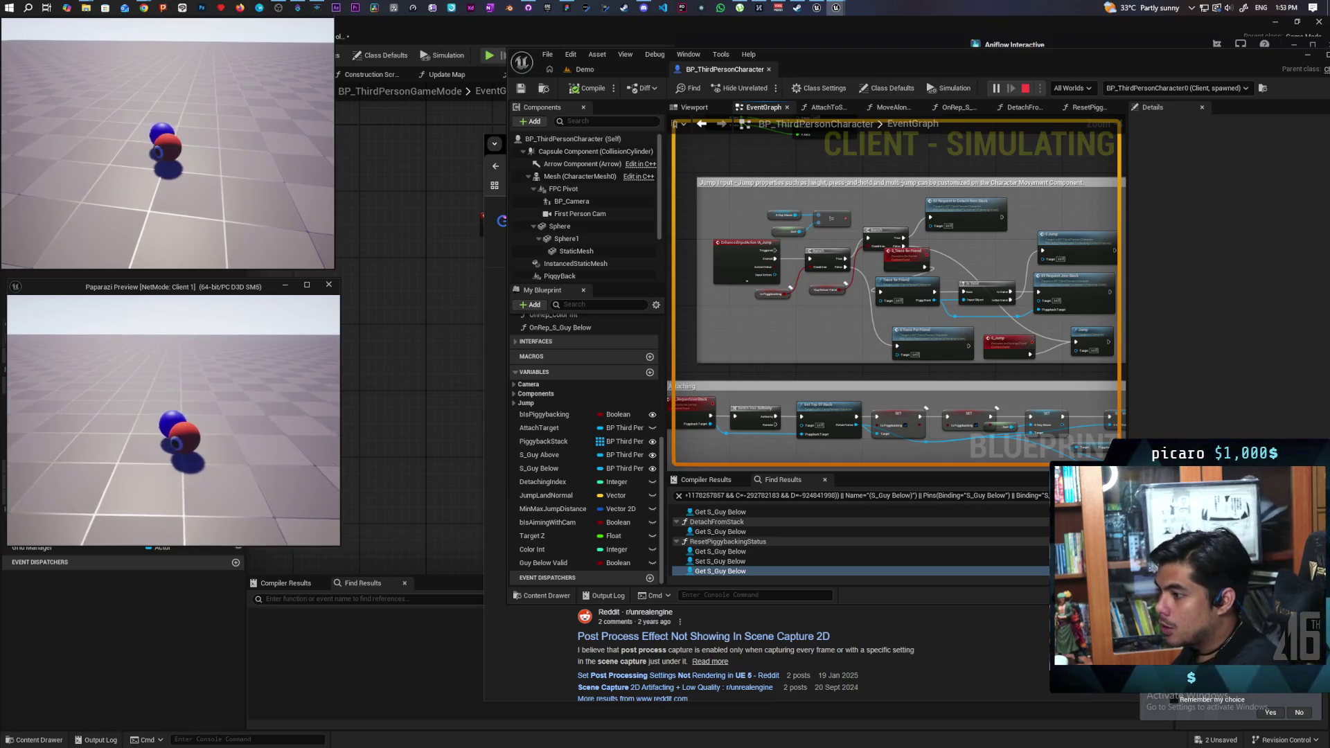
pyautogui.press('d')
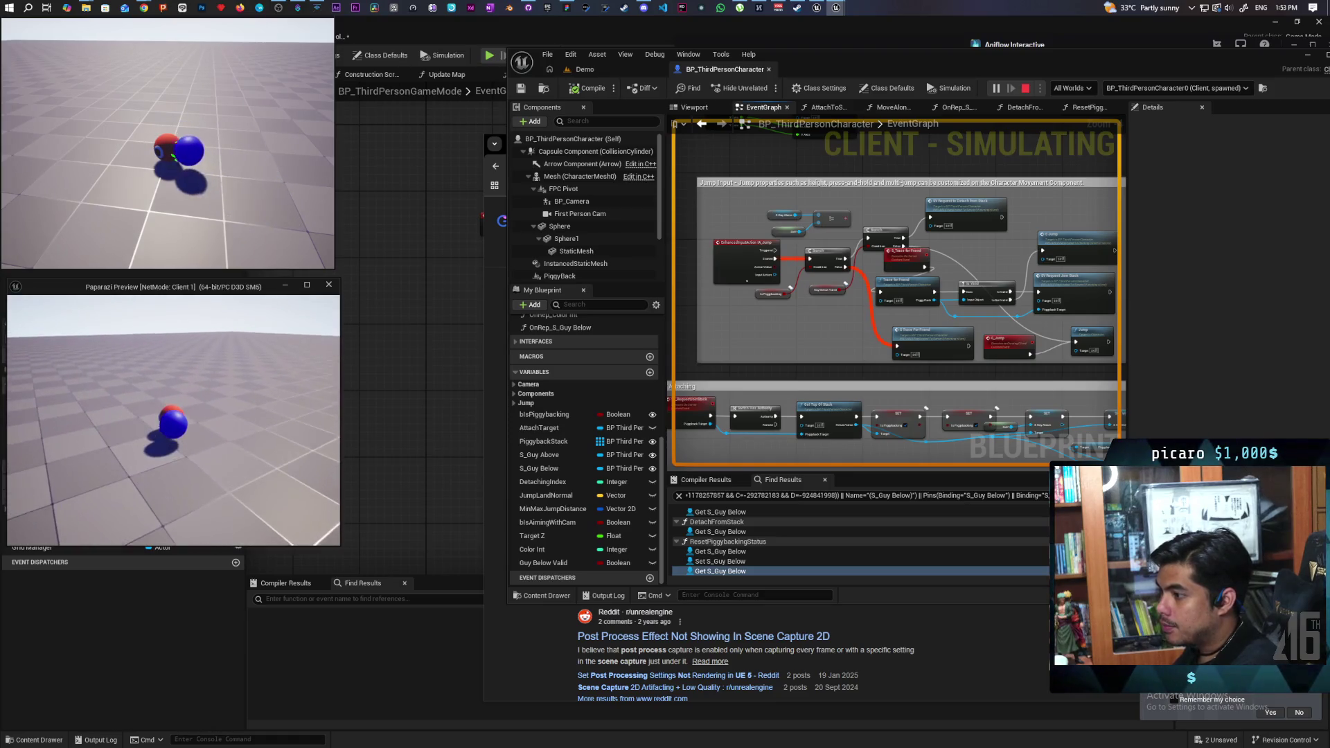
pyautogui.press('space')
pyautogui.press('a')
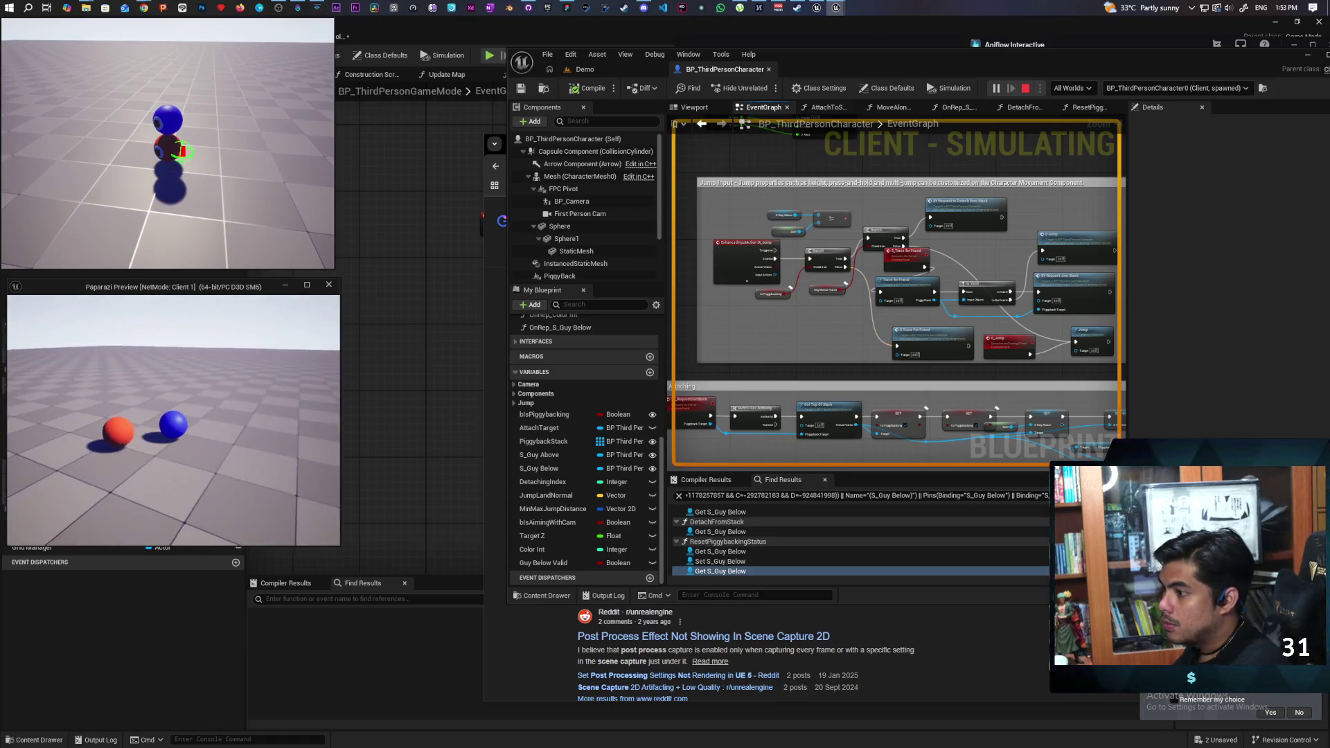
pyautogui.press('a')
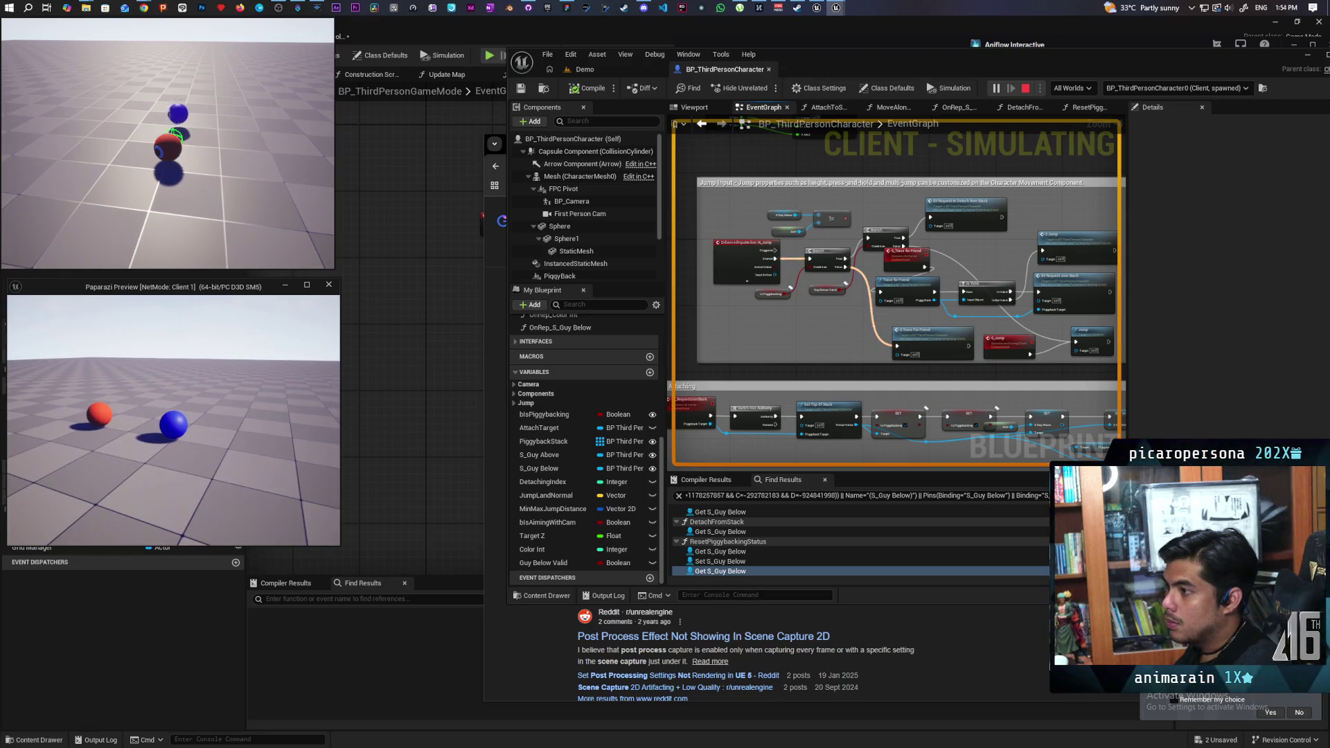
pyautogui.press('a')
pyautogui.press('space')
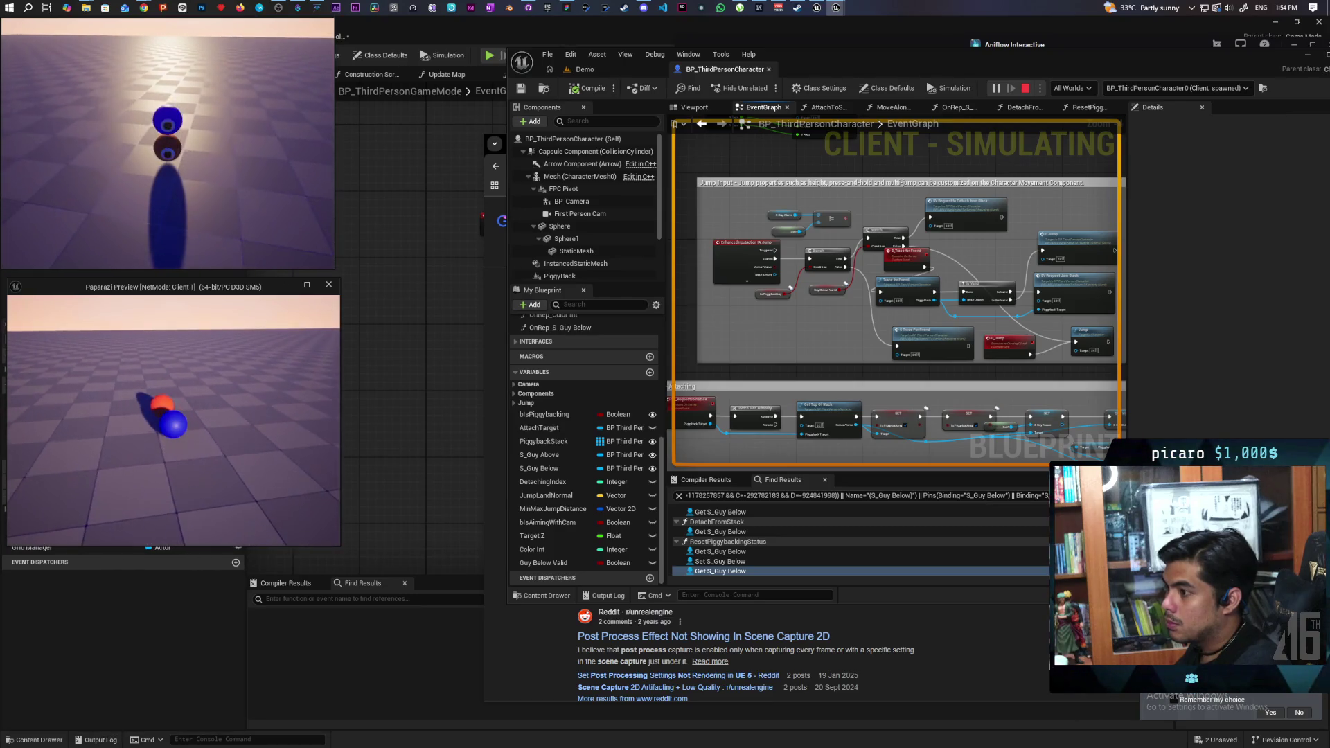
pyautogui.press('Escape')
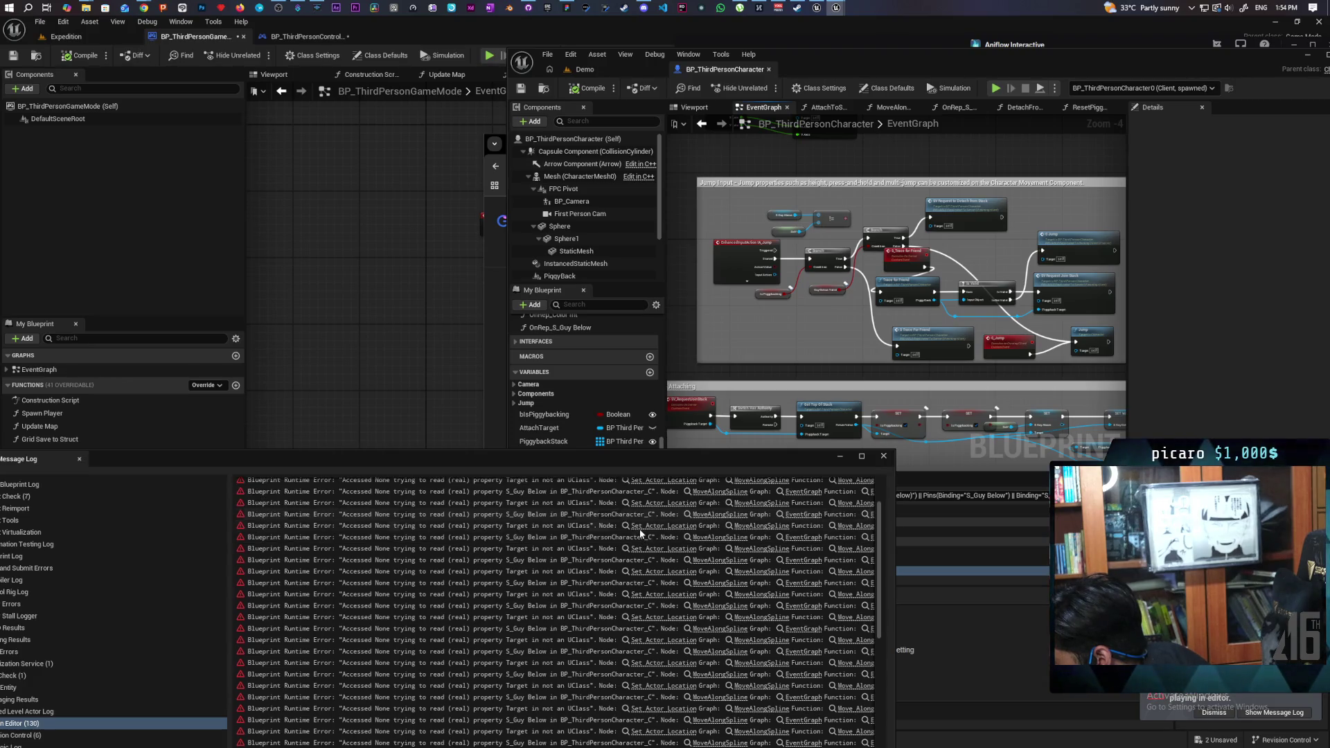
# Step: Close the Message Log, rerun multiplayer play, and jump the purple pawn onto the red sphere
pyautogui.click(883, 456)
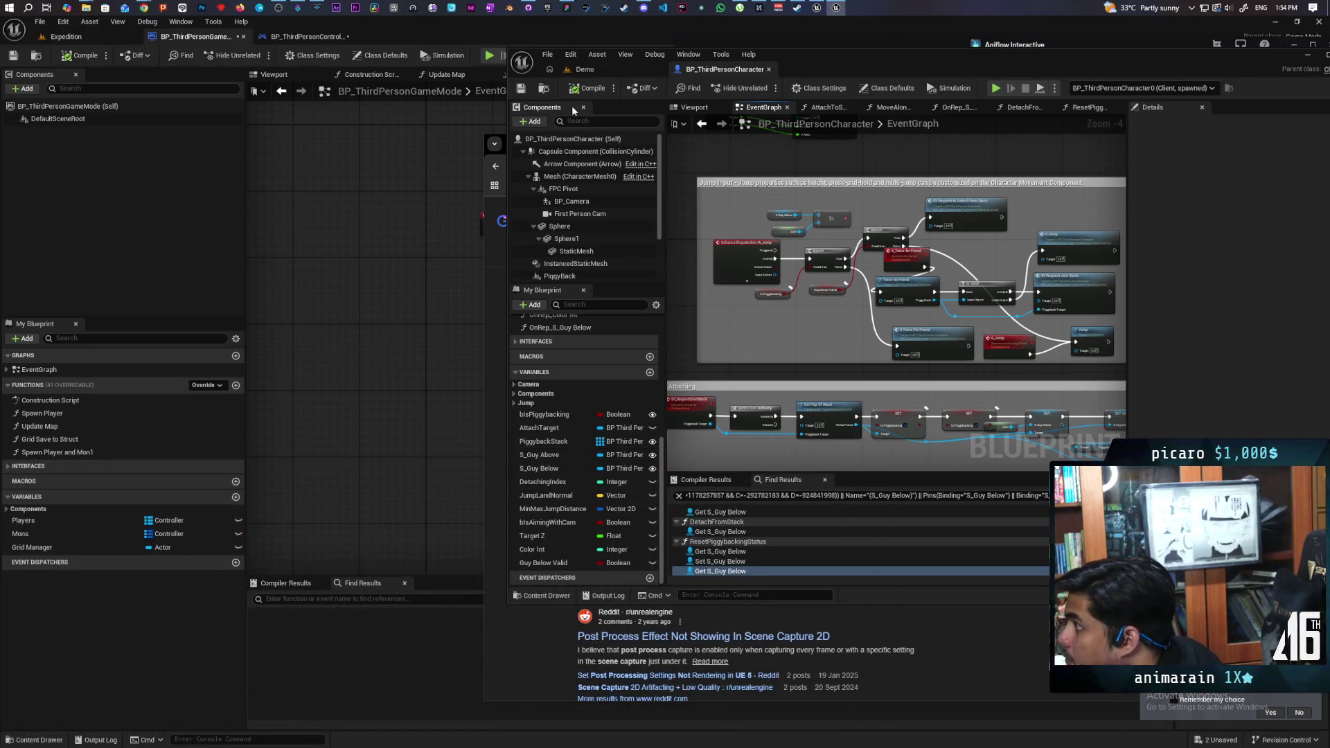
pyautogui.click(994, 88)
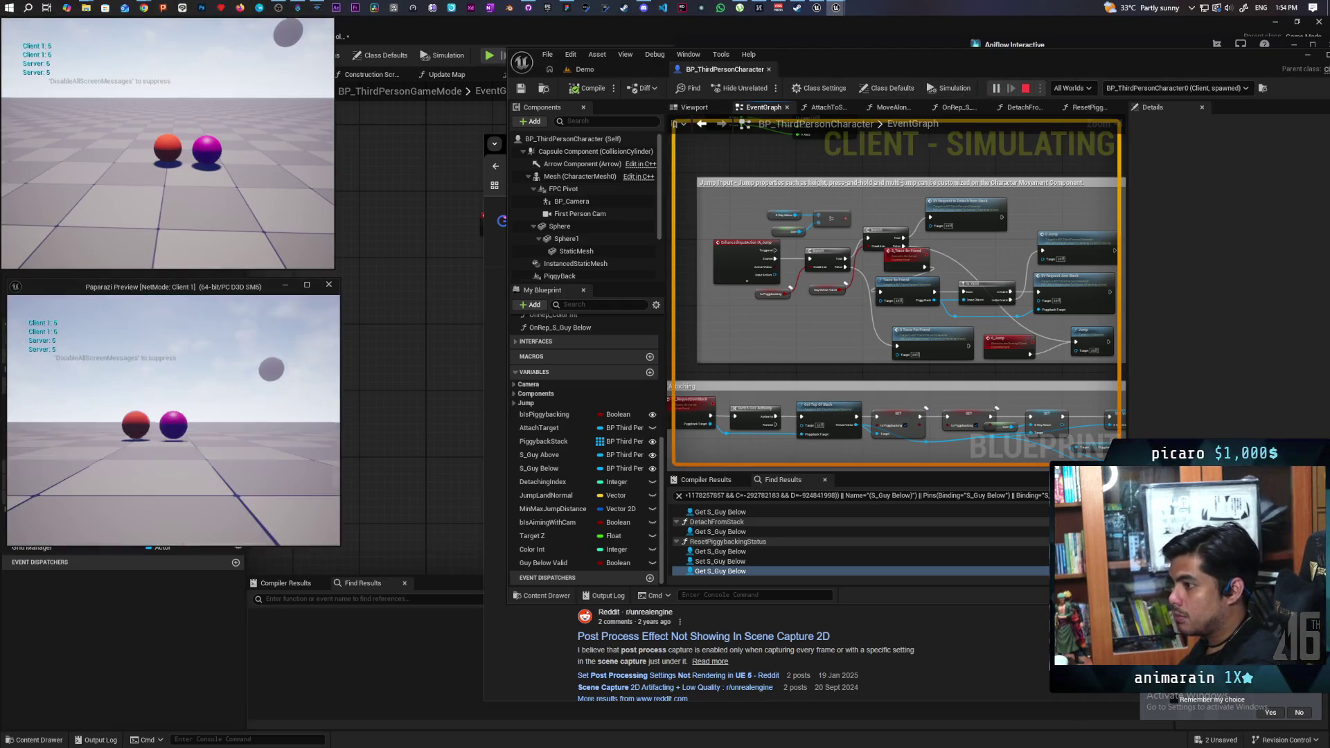
pyautogui.click(268, 323)
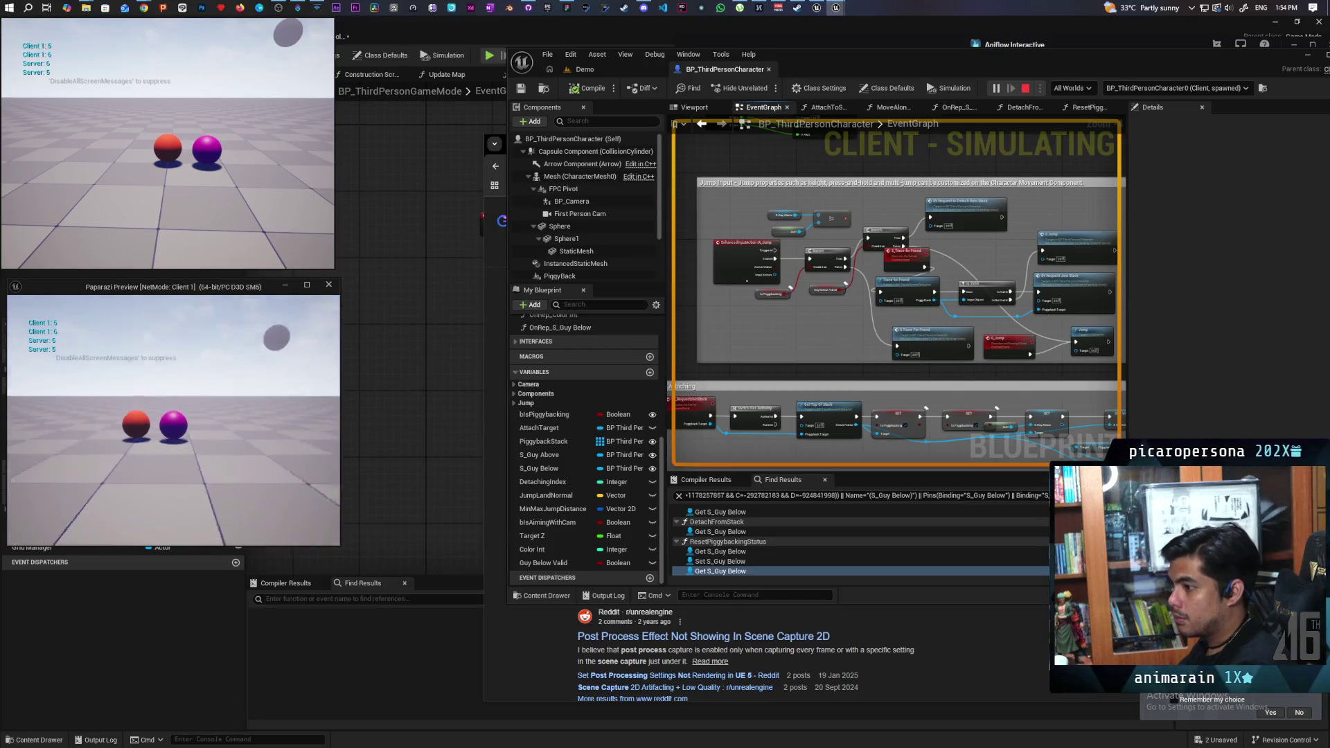
pyautogui.press('s')
pyautogui.press('w')
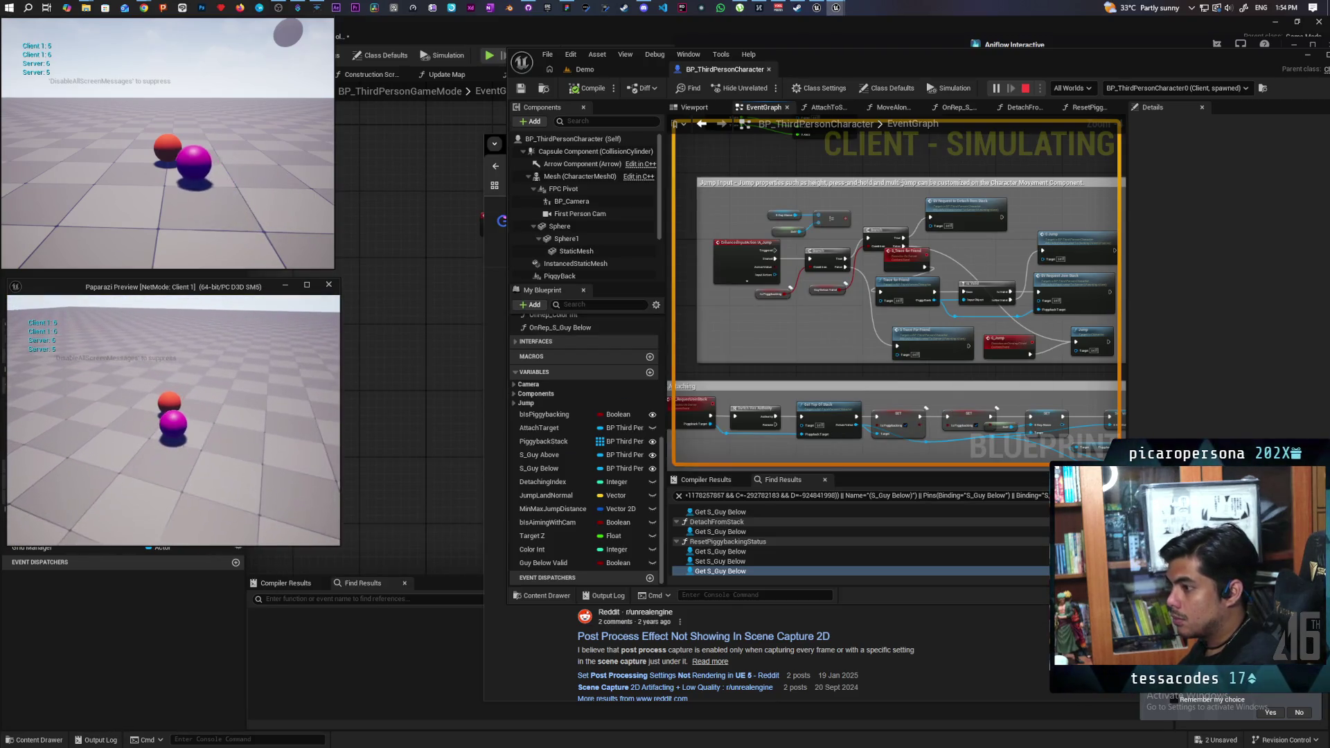
pyautogui.press('space')
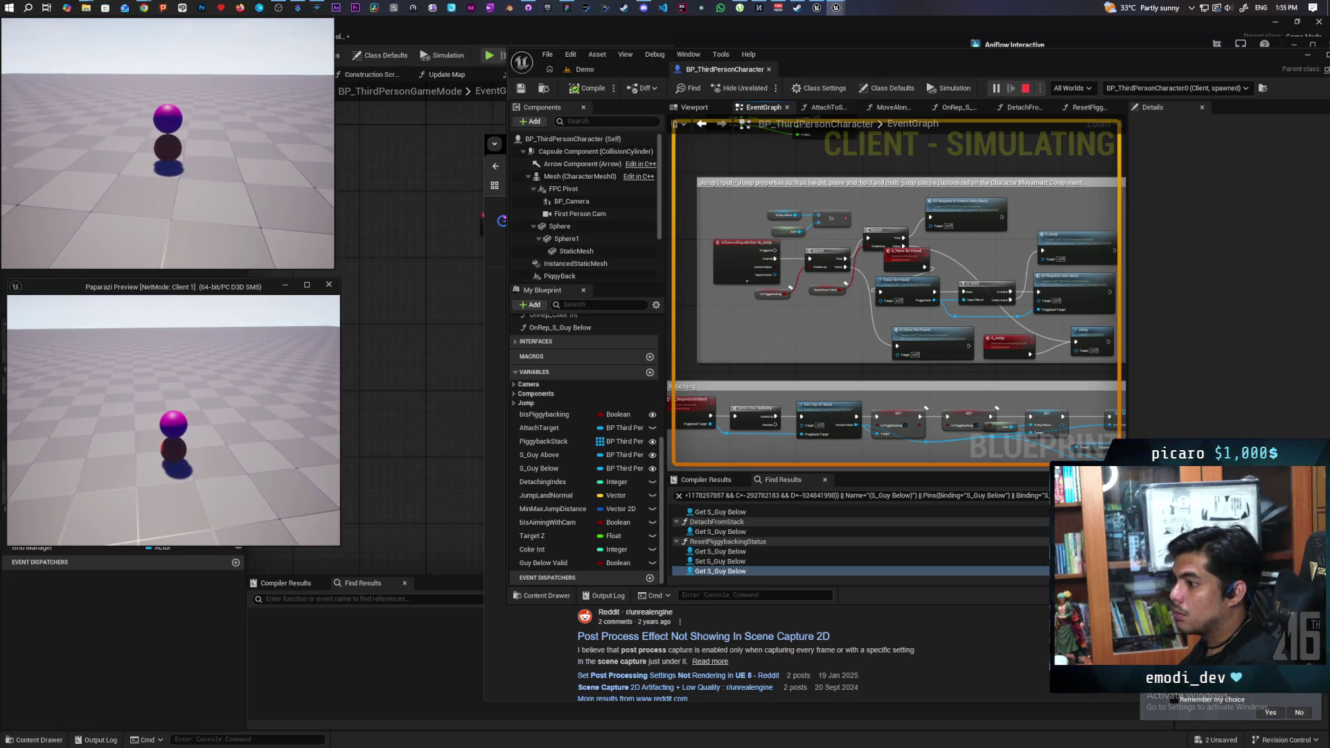
pyautogui.press('Escape')
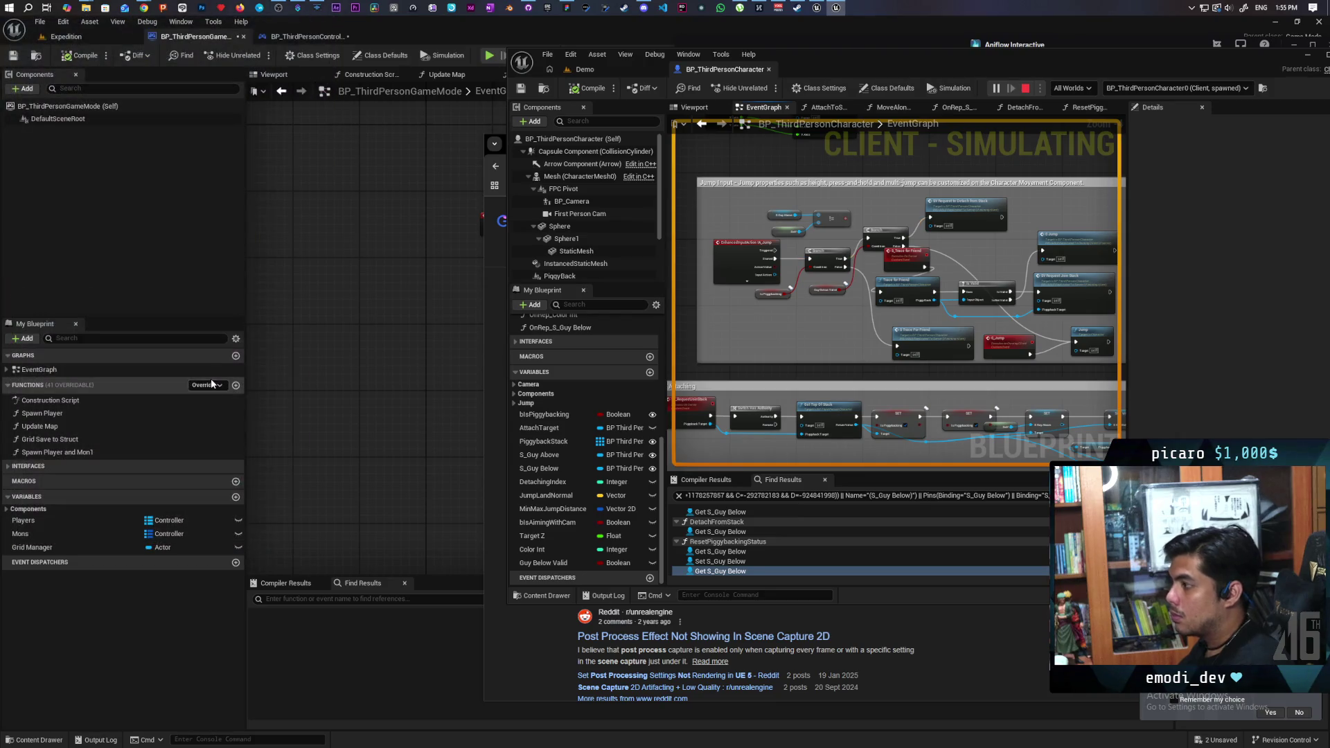
# Step: Start a new session and jump the red character onto the cyan one from the second client
pyautogui.click(996, 89)
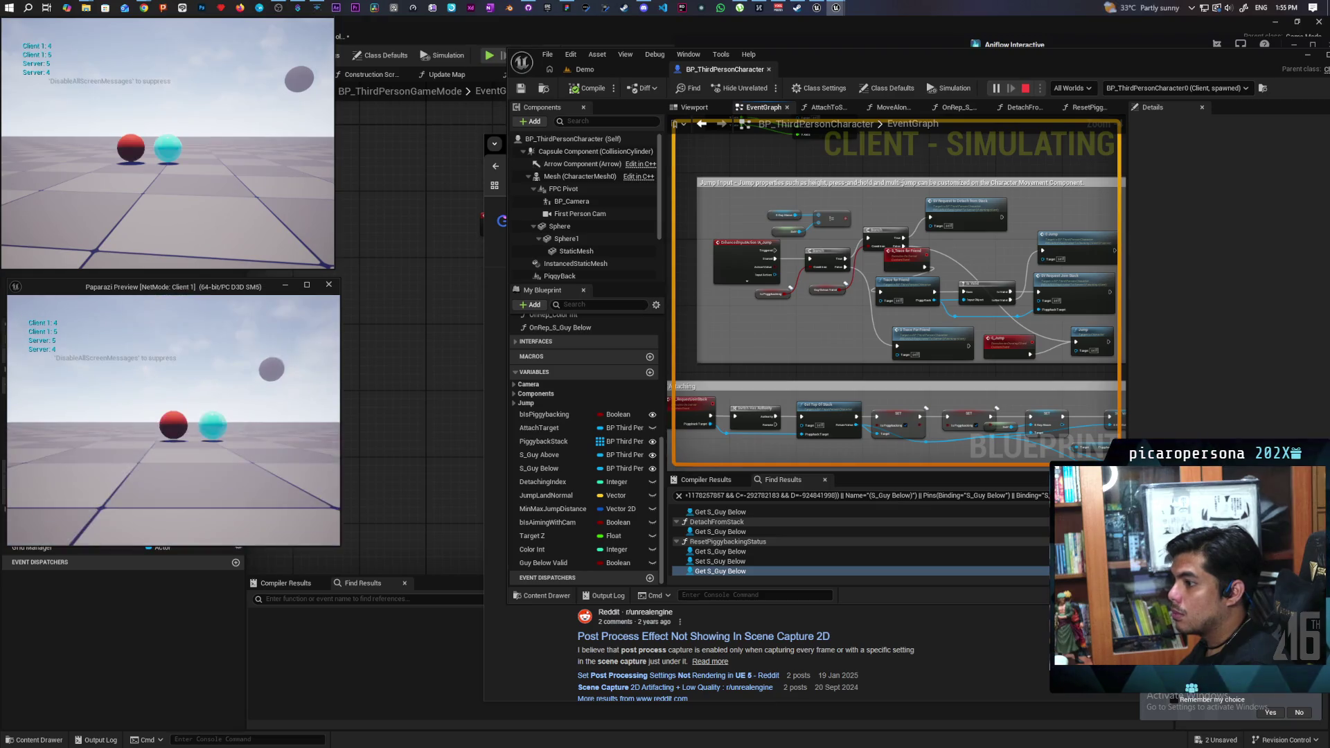
pyautogui.click(205, 442)
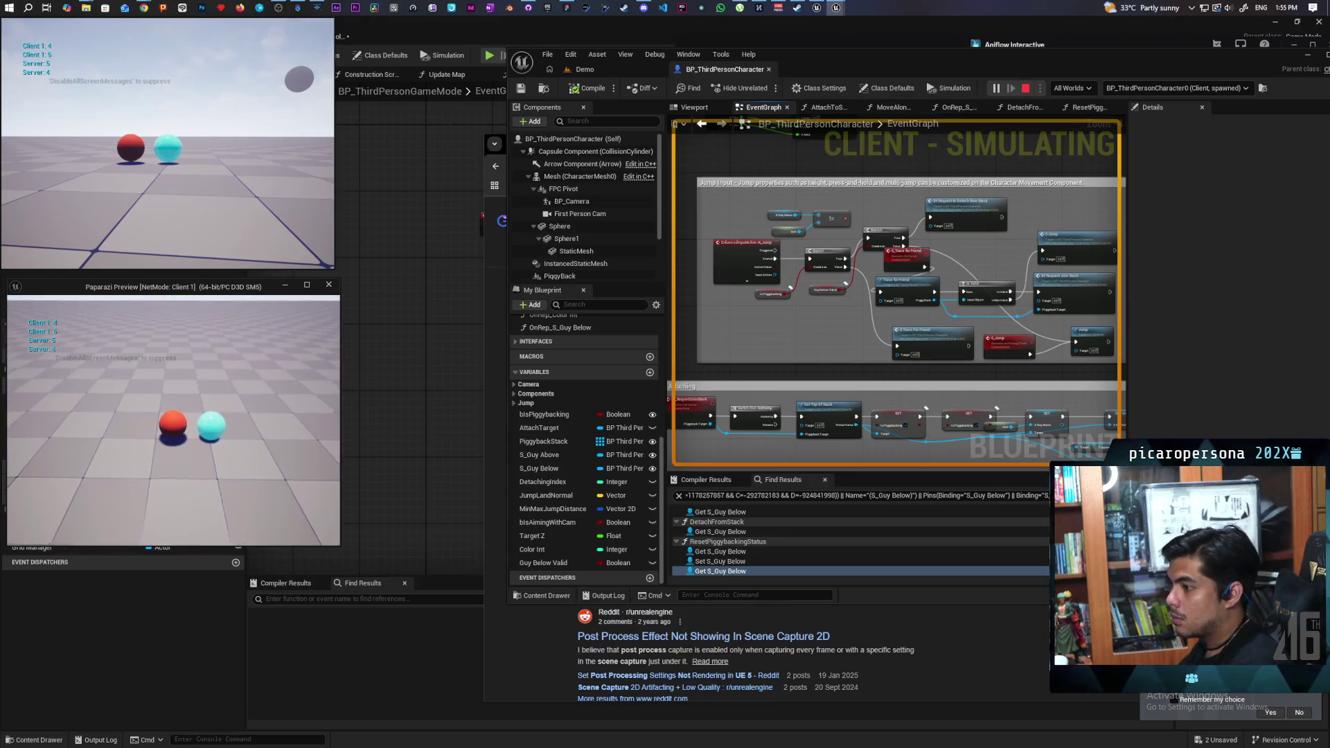
pyautogui.press('w')
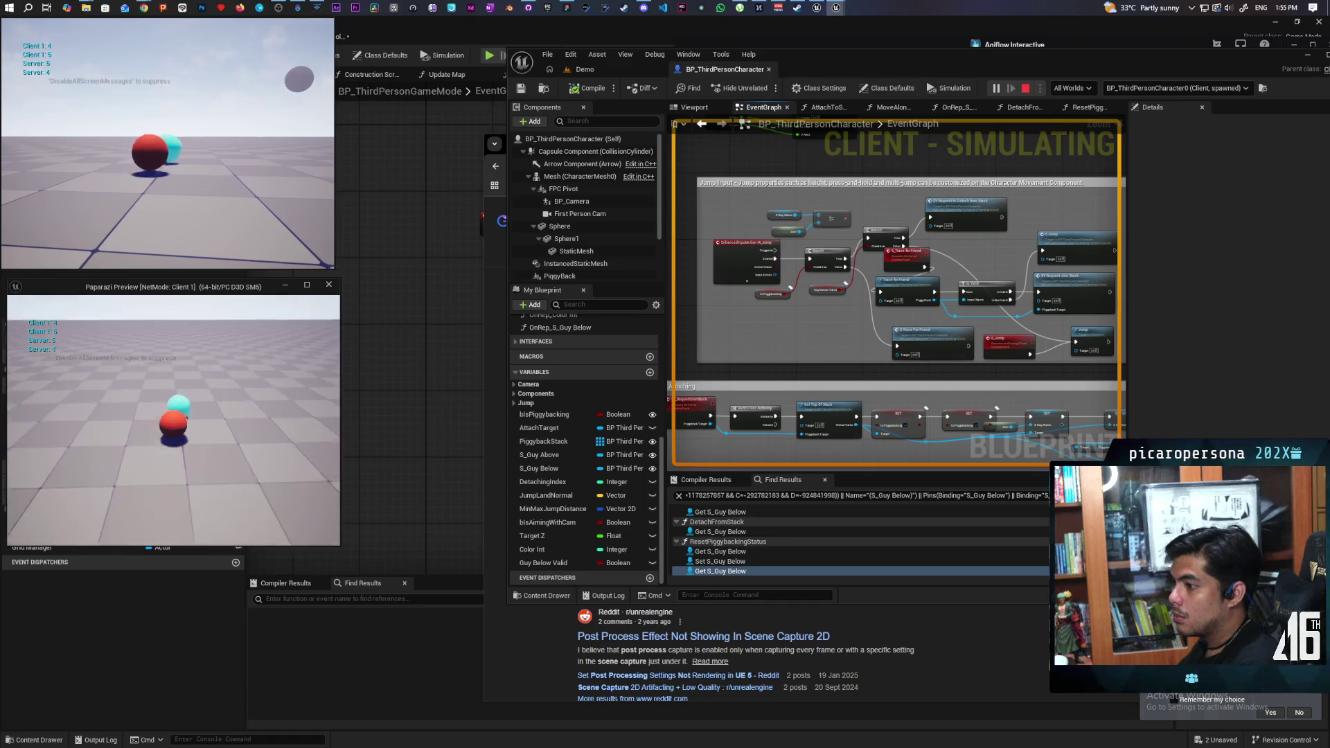
pyautogui.press('space')
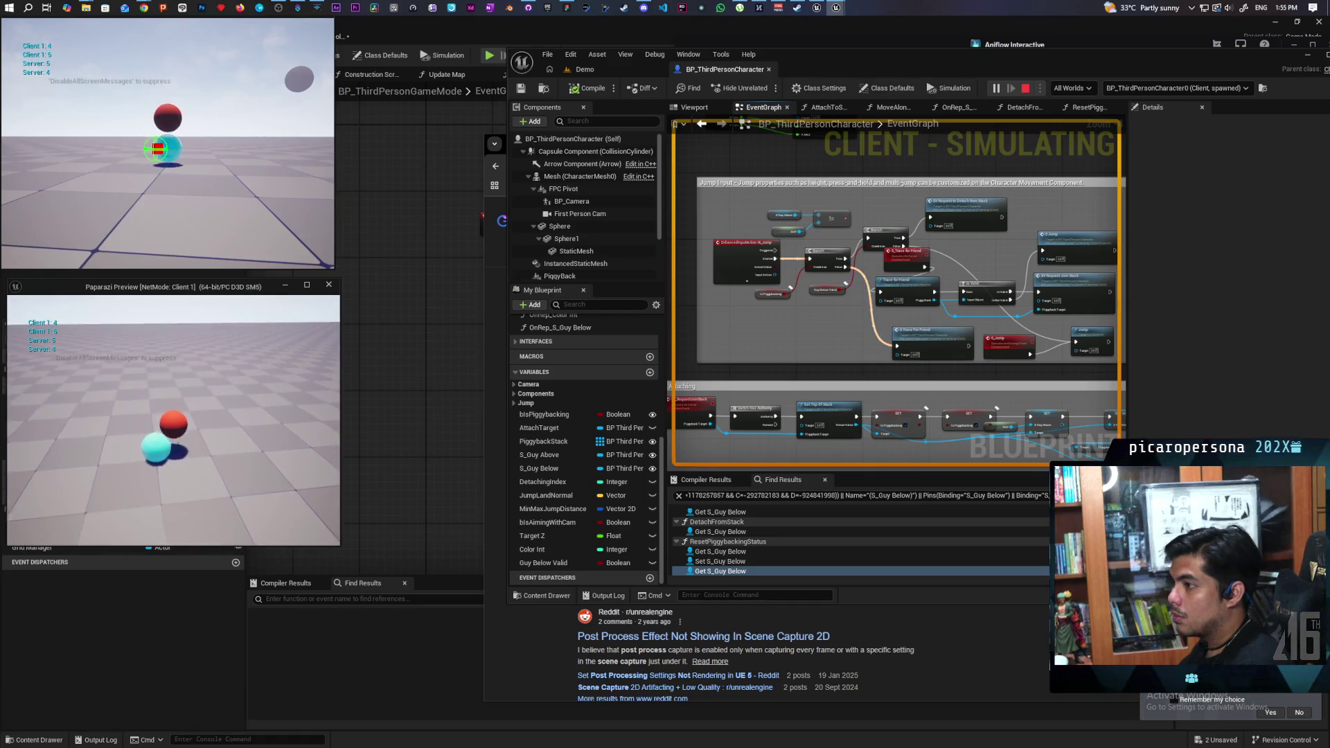
pyautogui.press('Escape')
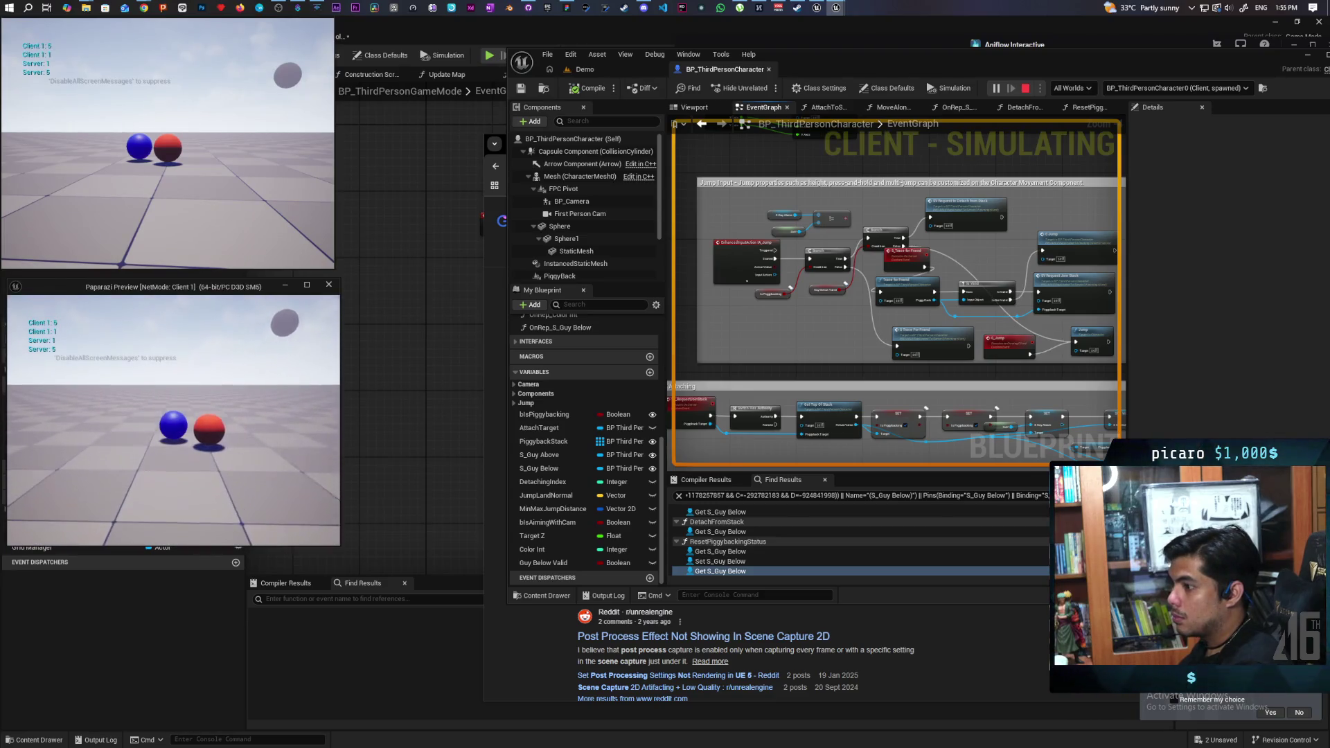
# Step: Stack the blue sphere onto the red one a few times, then stop play and close the game windows
pyautogui.press('w')
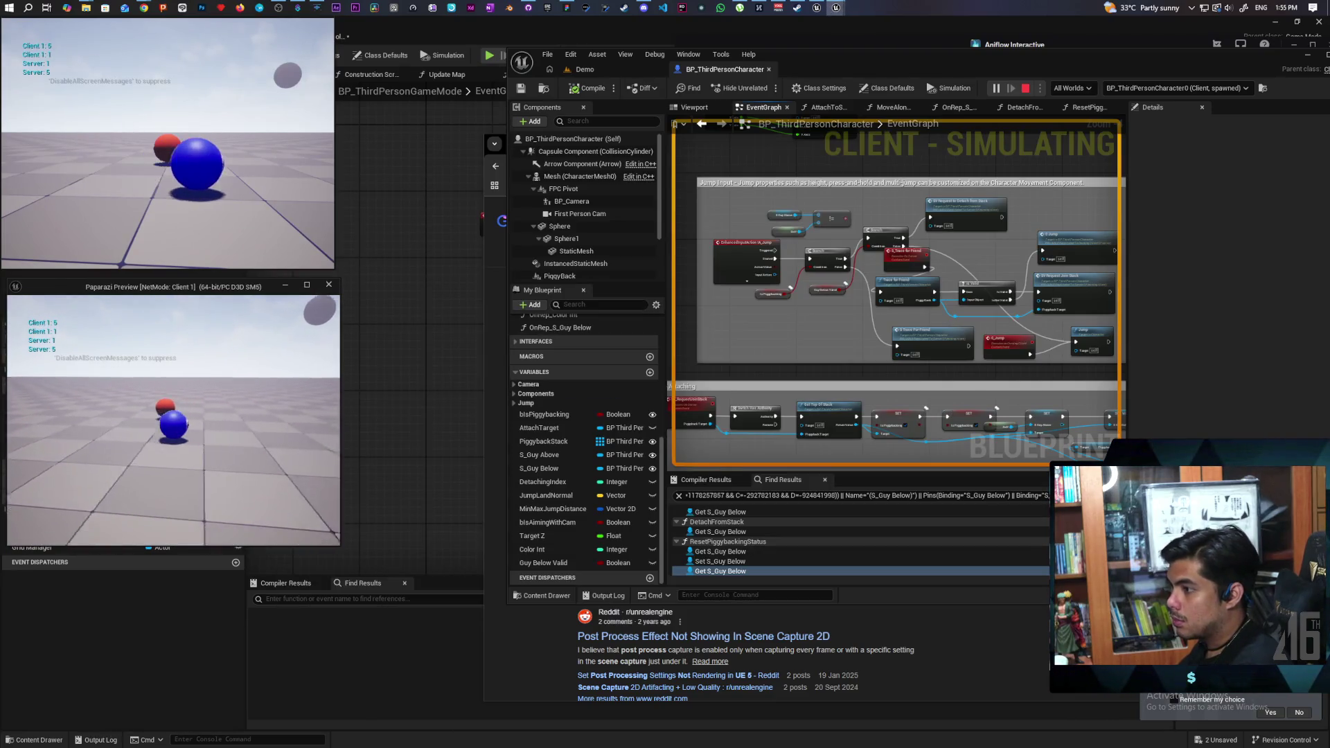
pyautogui.press('space')
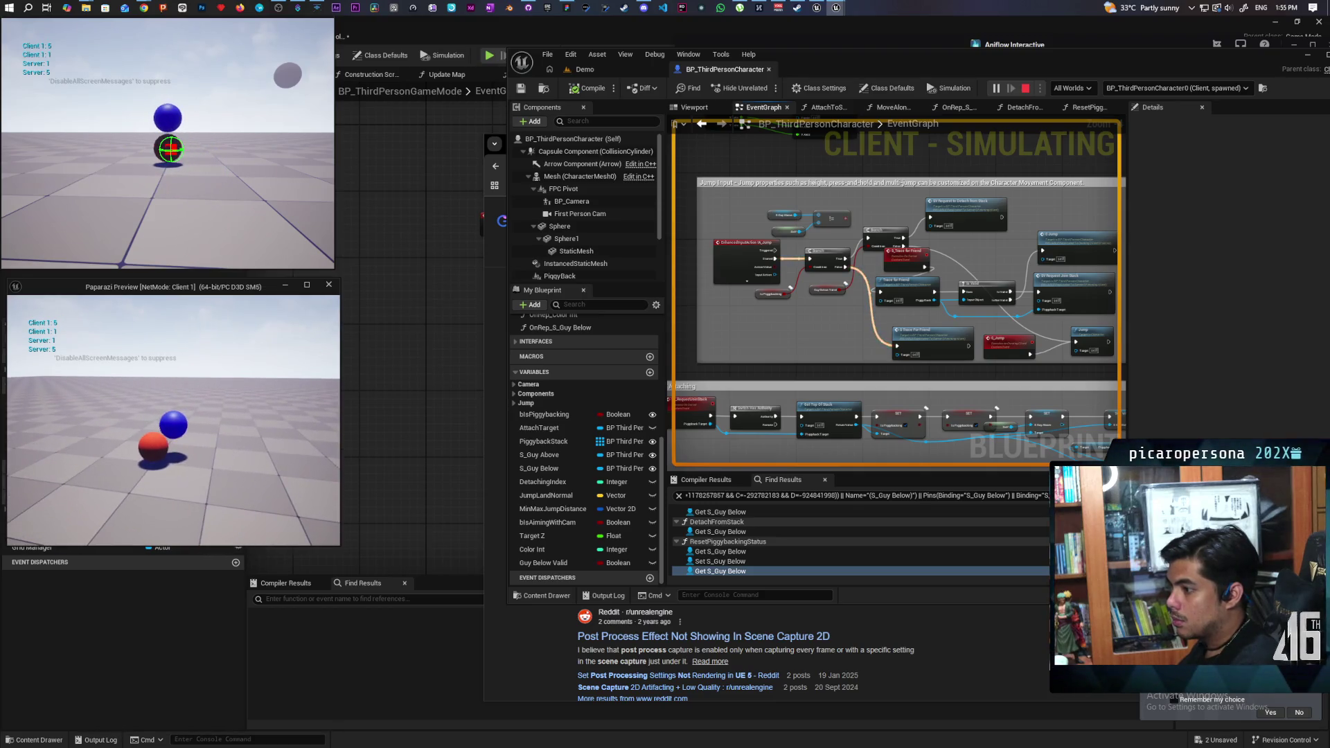
pyautogui.press('d')
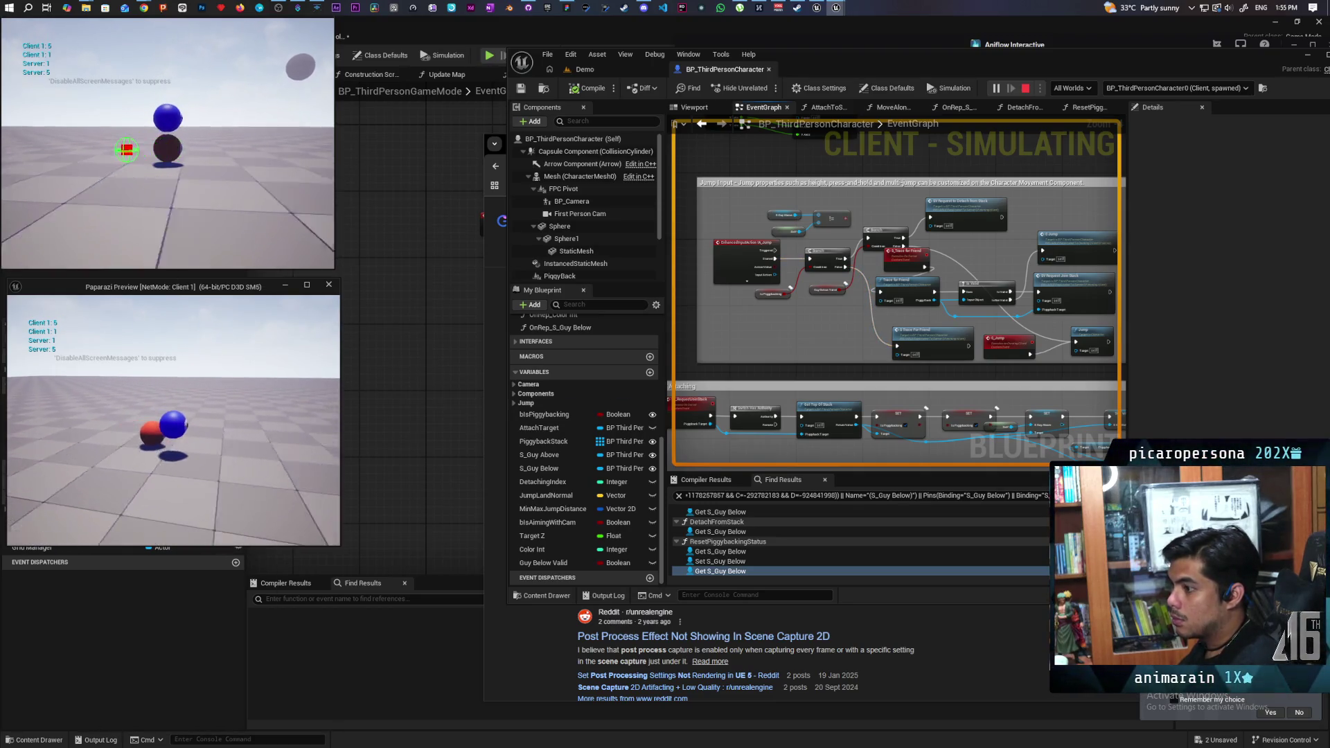
pyautogui.press('d')
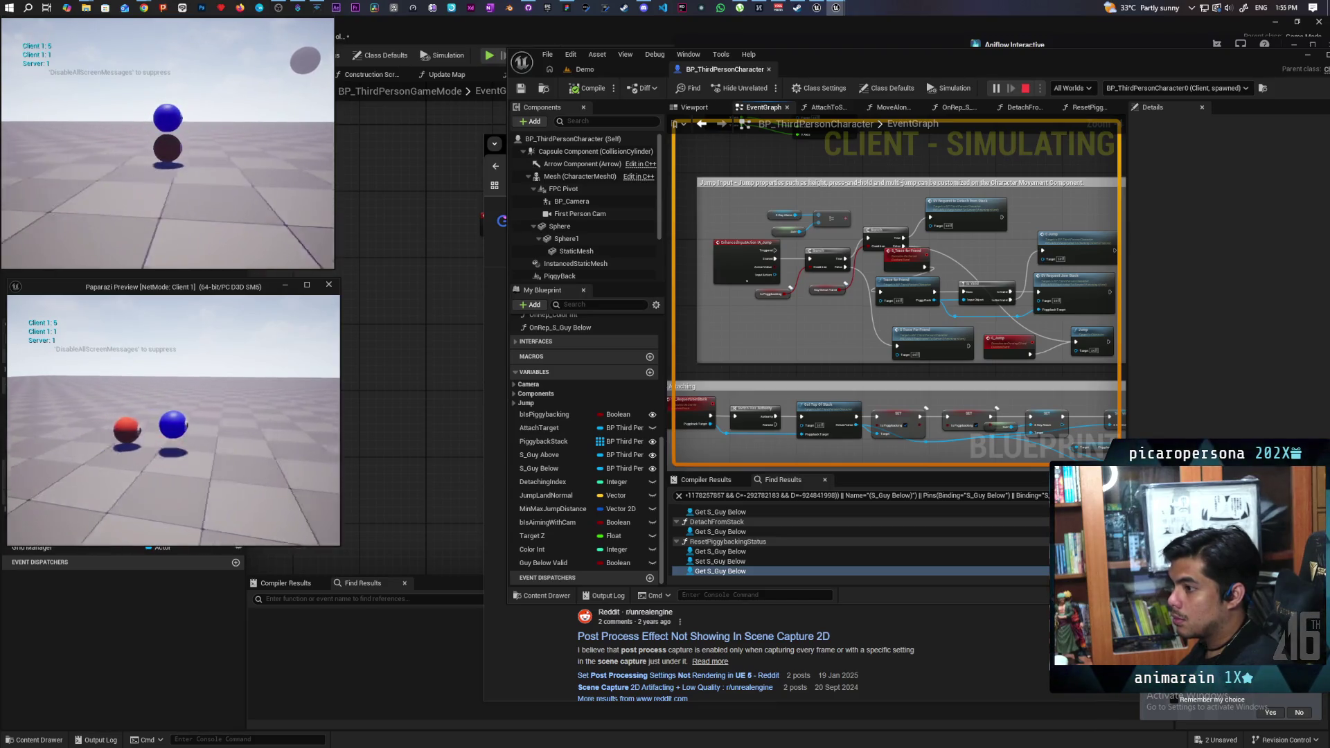
pyautogui.press('a')
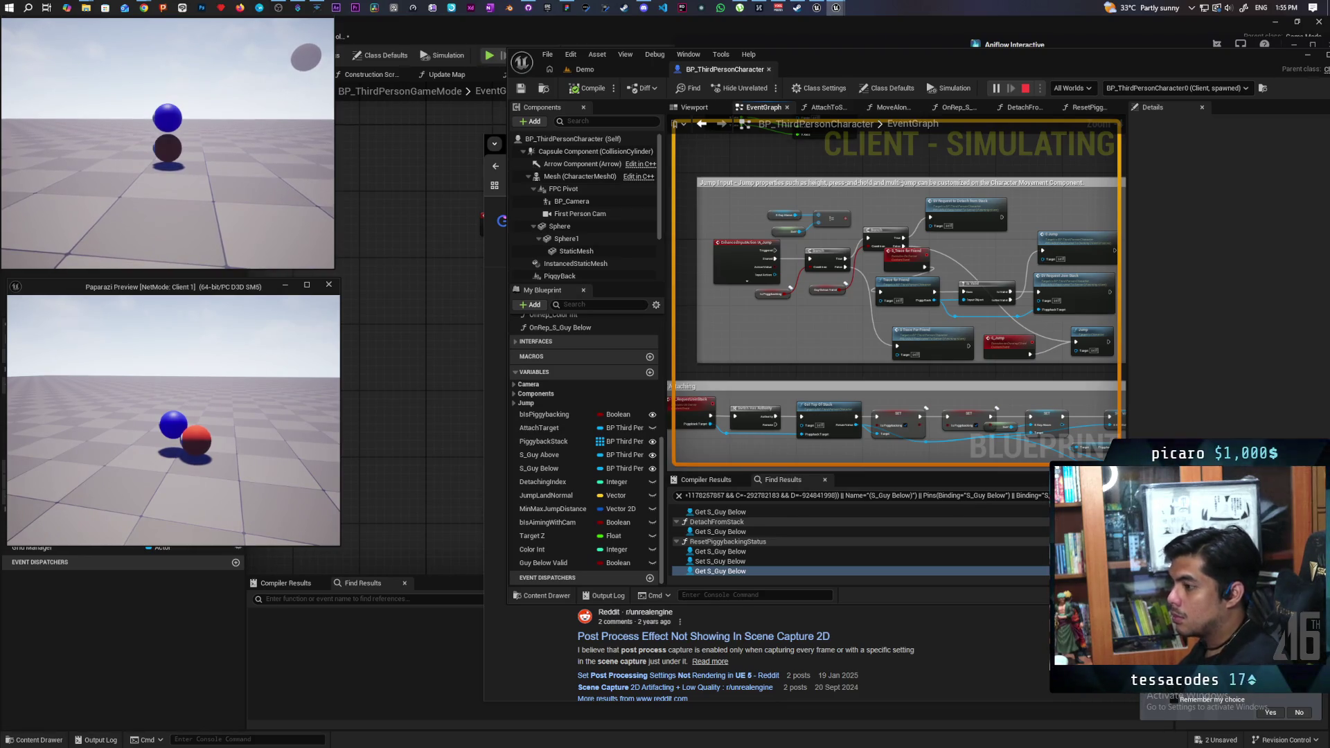
pyautogui.press('d')
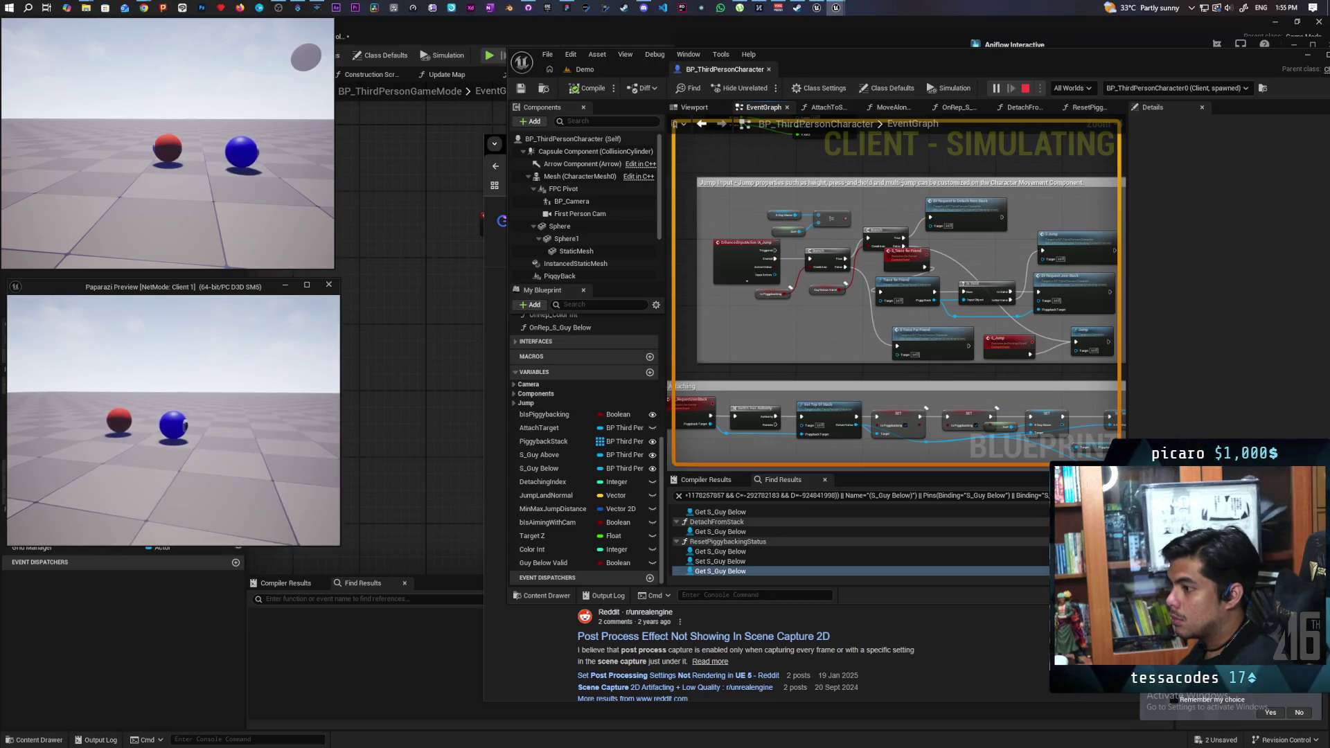
pyautogui.press('a')
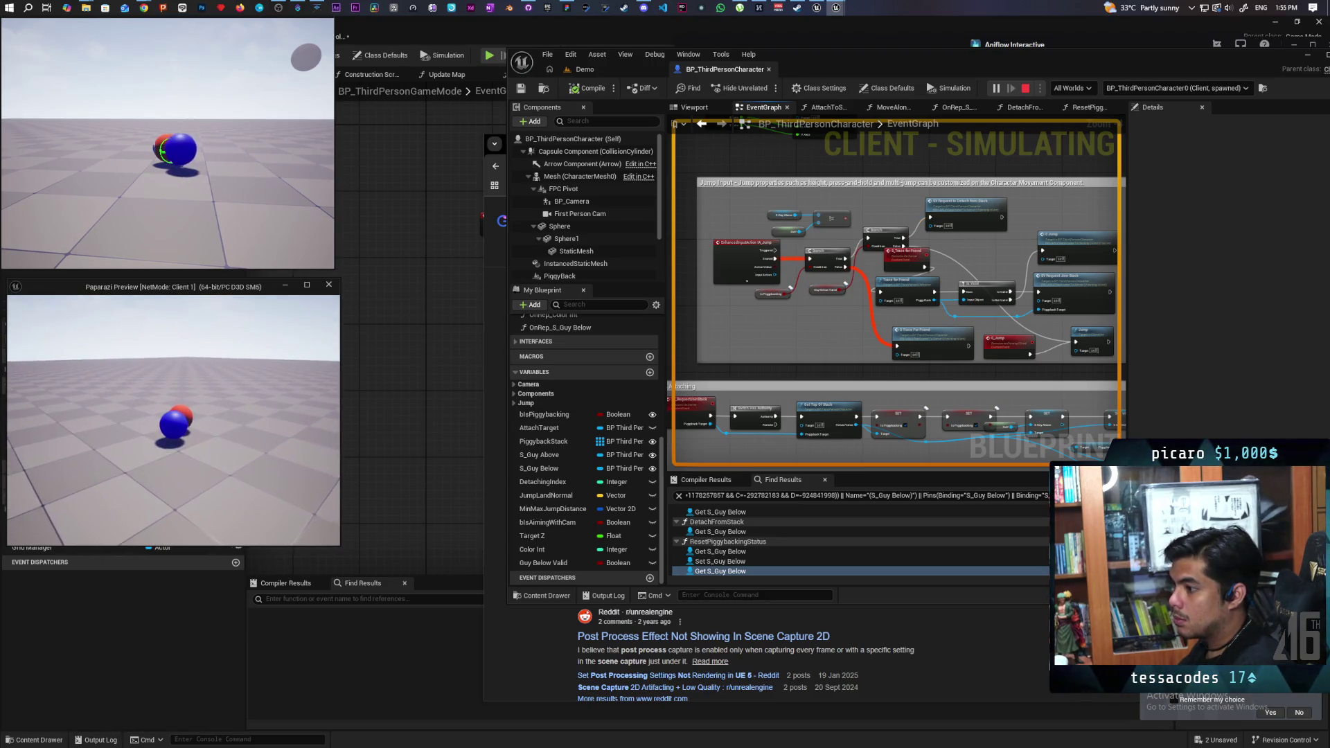
pyautogui.press('space')
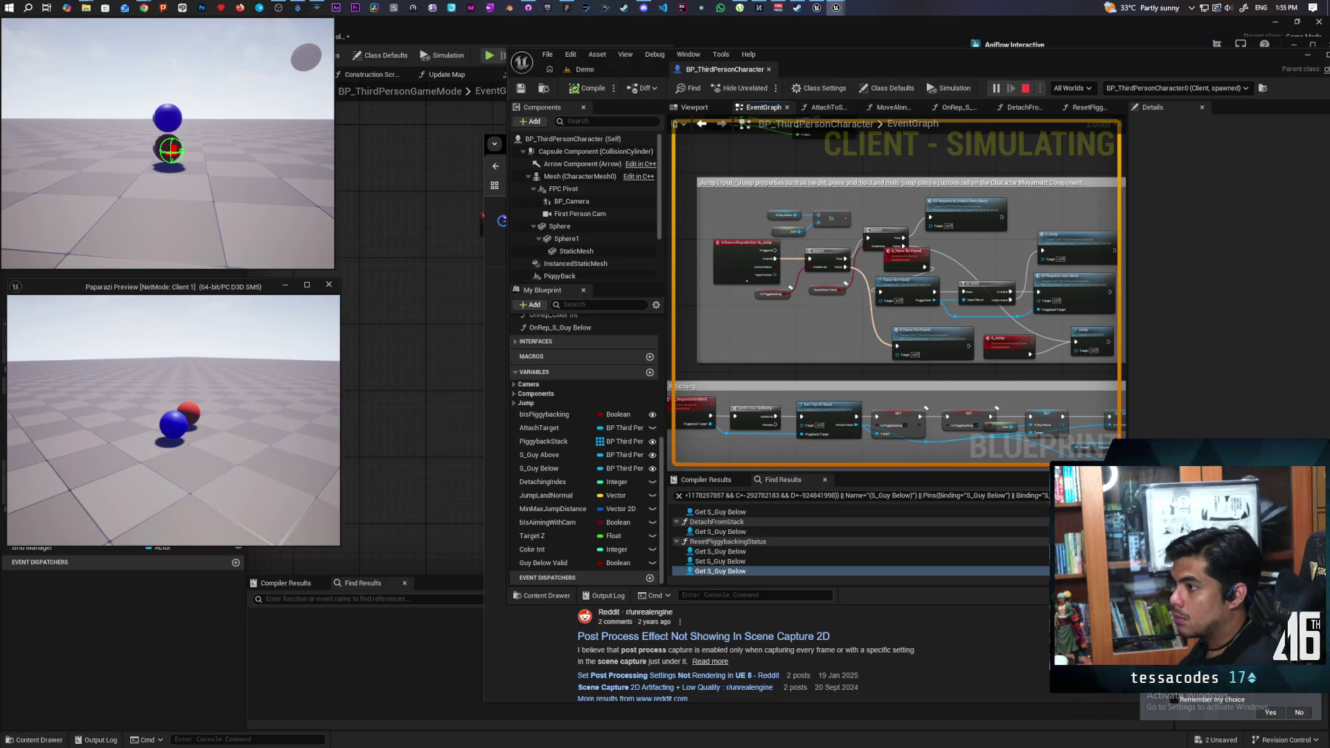
pyautogui.press('a')
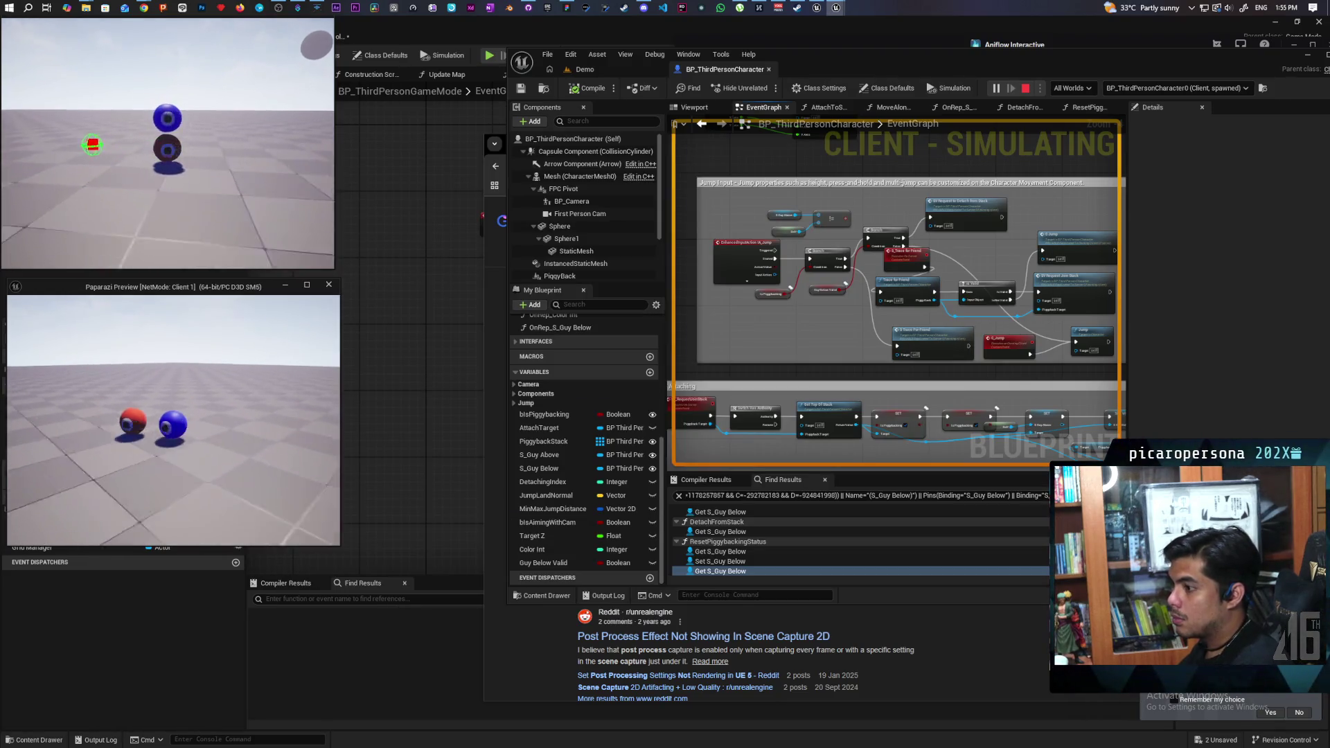
pyautogui.press('Escape')
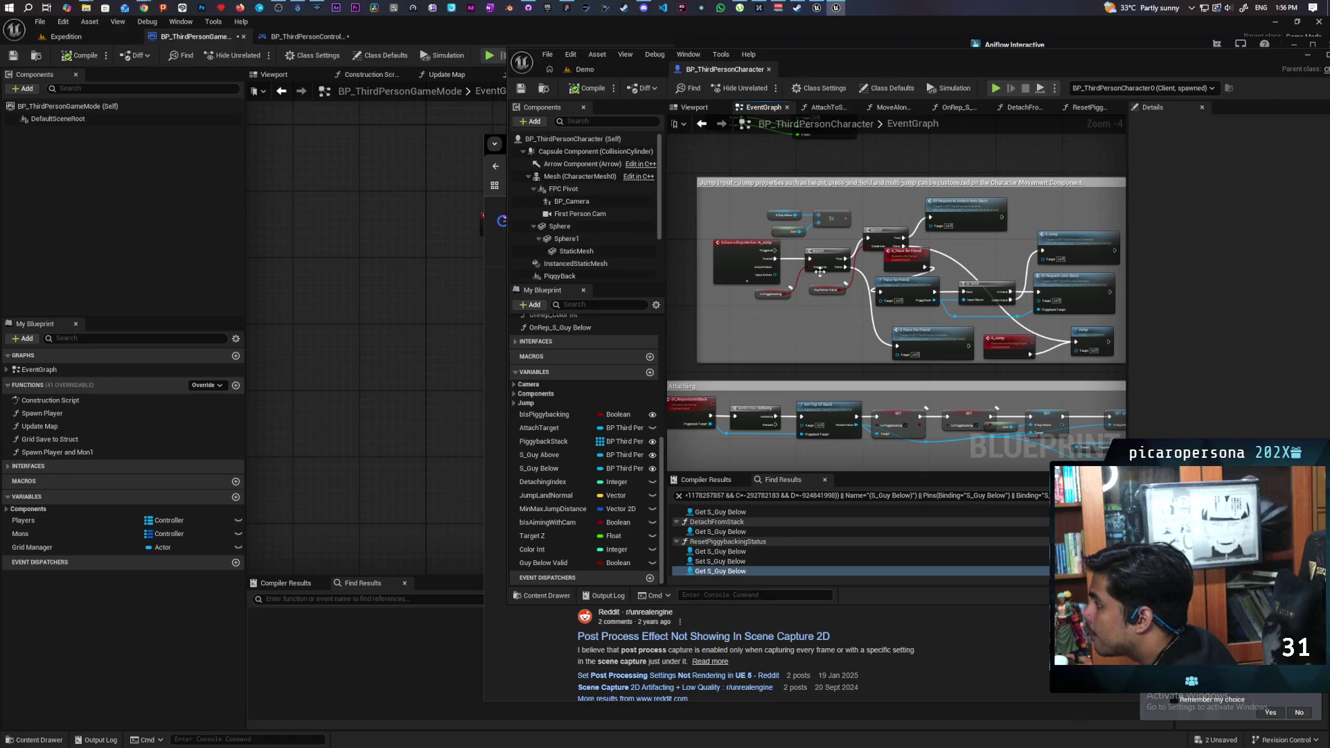
pyautogui.scroll(-5, 871, 283)
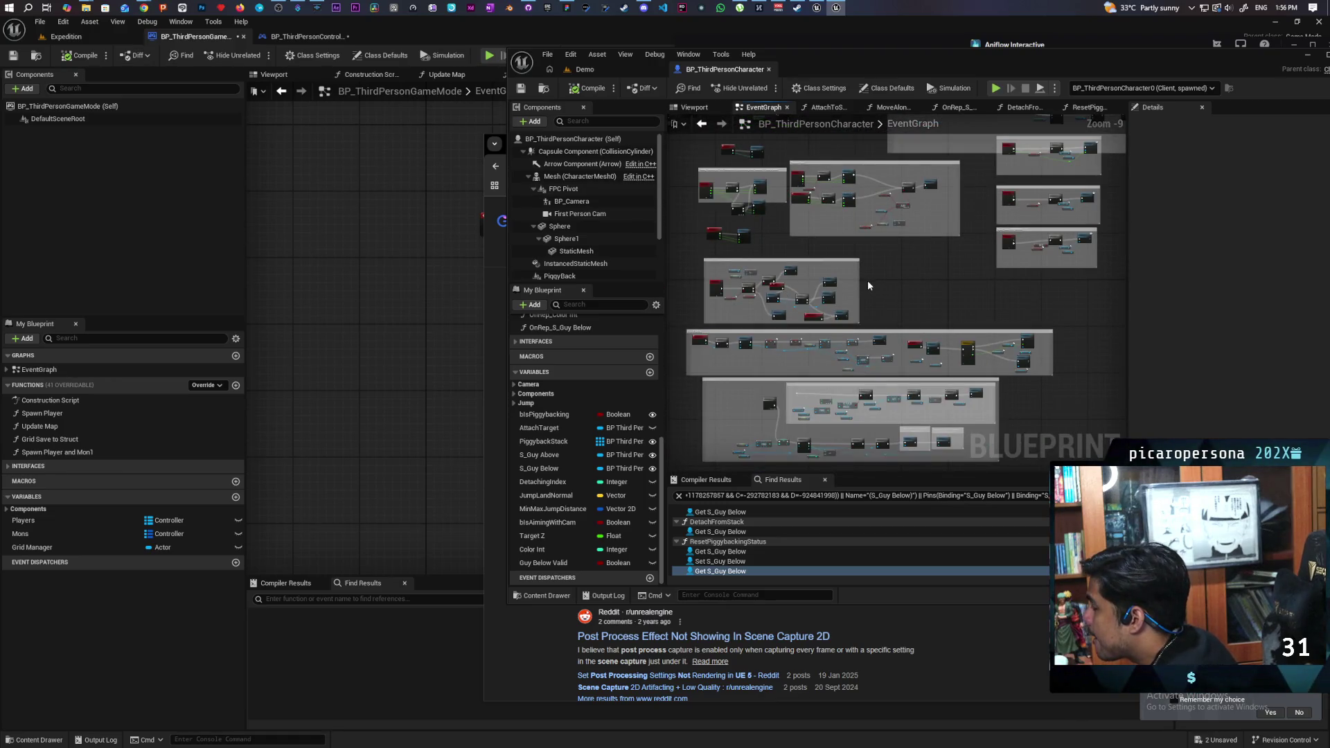
pyautogui.scroll(6, 926, 293)
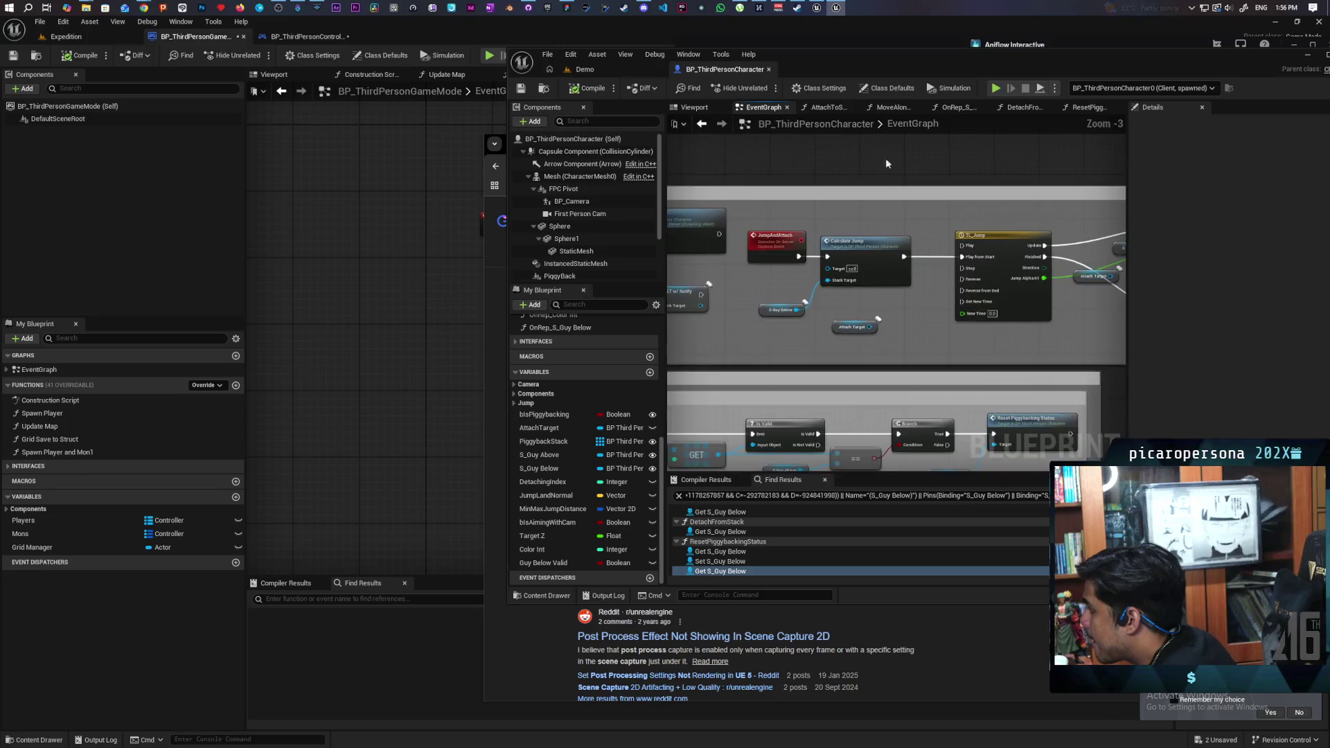
pyautogui.scroll(2, 895, 194)
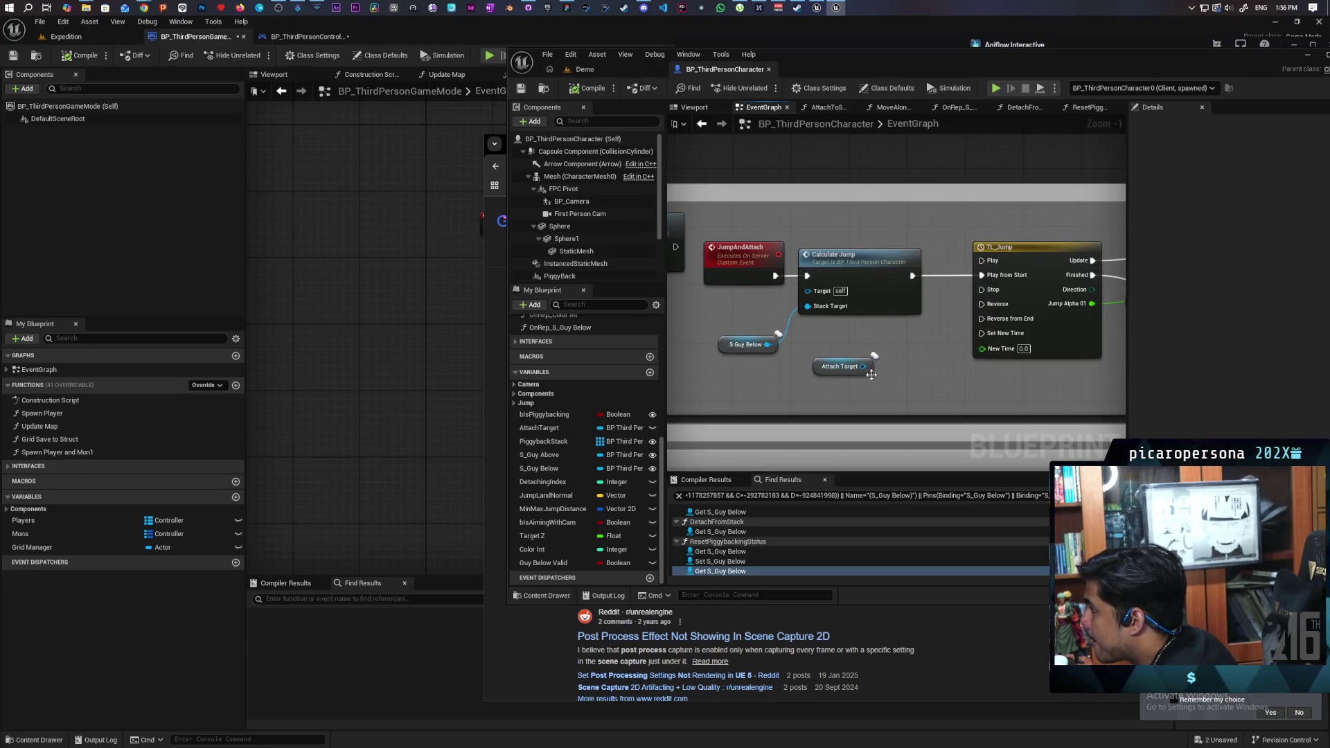
pyautogui.scroll(-2, 952, 358)
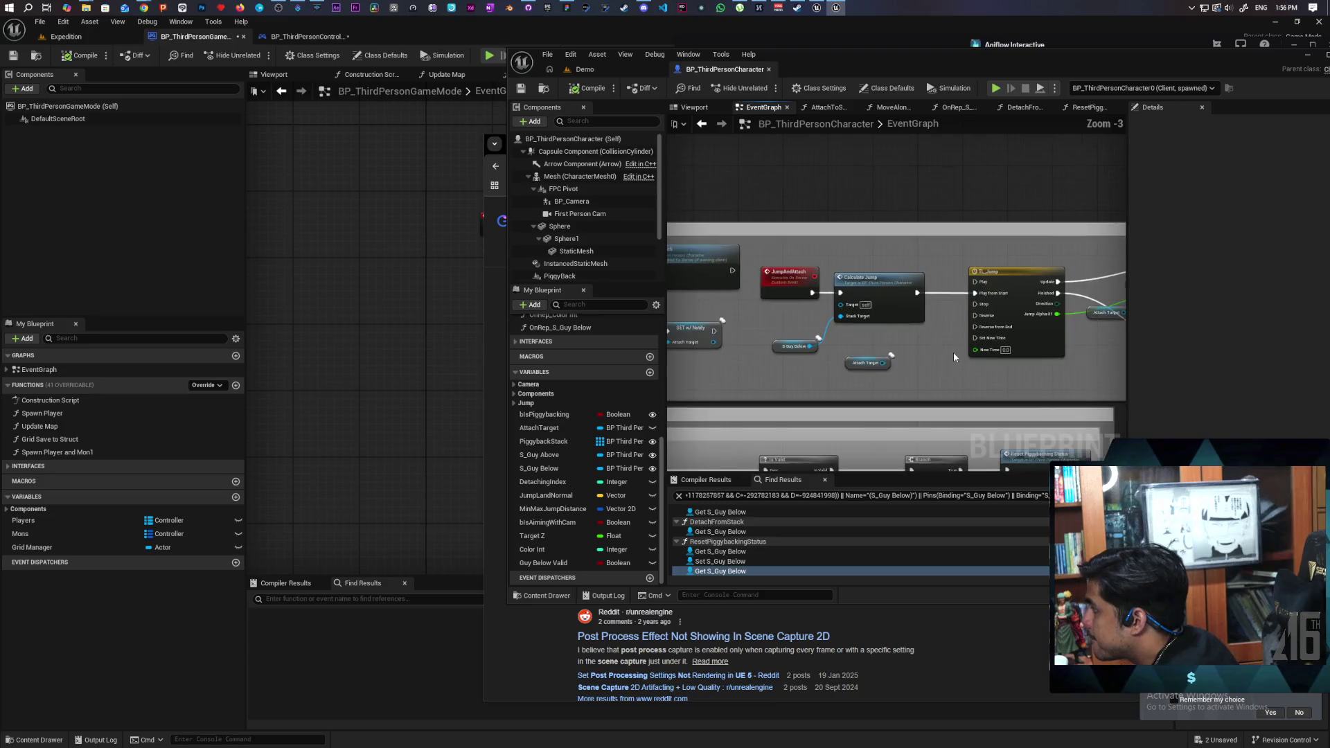
pyautogui.moveTo(954, 351)
pyautogui.mouseDown()
pyautogui.moveTo(766, 328)
pyautogui.moveTo(954, 359)
pyautogui.mouseUp()
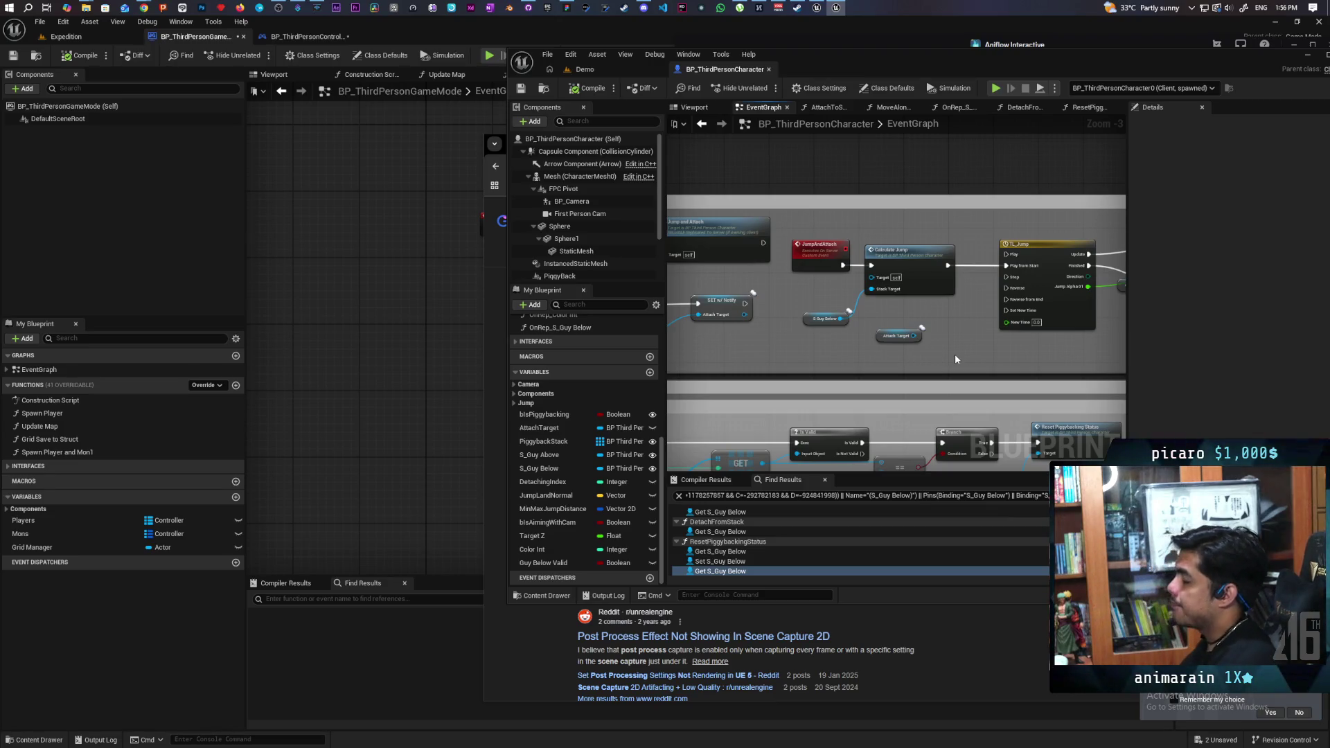
pyautogui.scroll(1, 863, 339)
pyautogui.moveTo(863, 338); pyautogui.dragTo(822, 423)
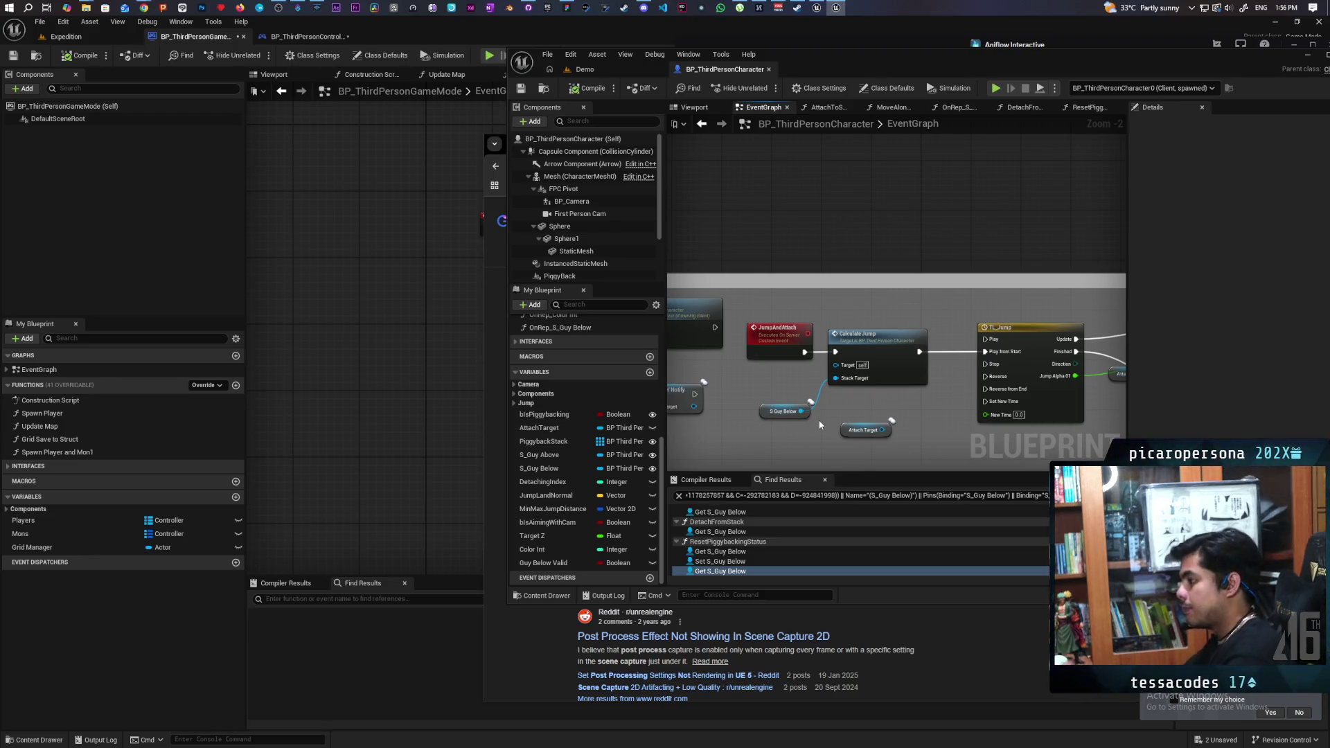
pyautogui.moveTo(815, 412); pyautogui.dragTo(832, 361)
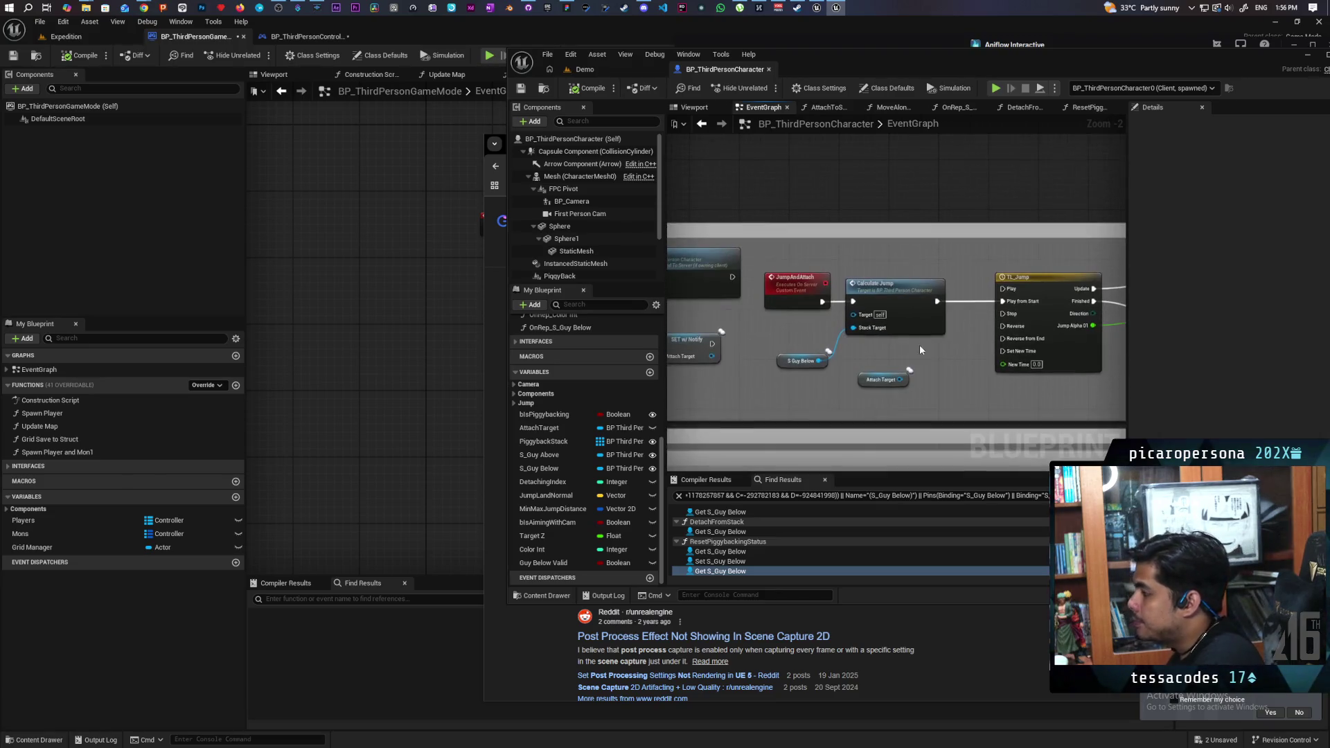
pyautogui.click(896, 380)
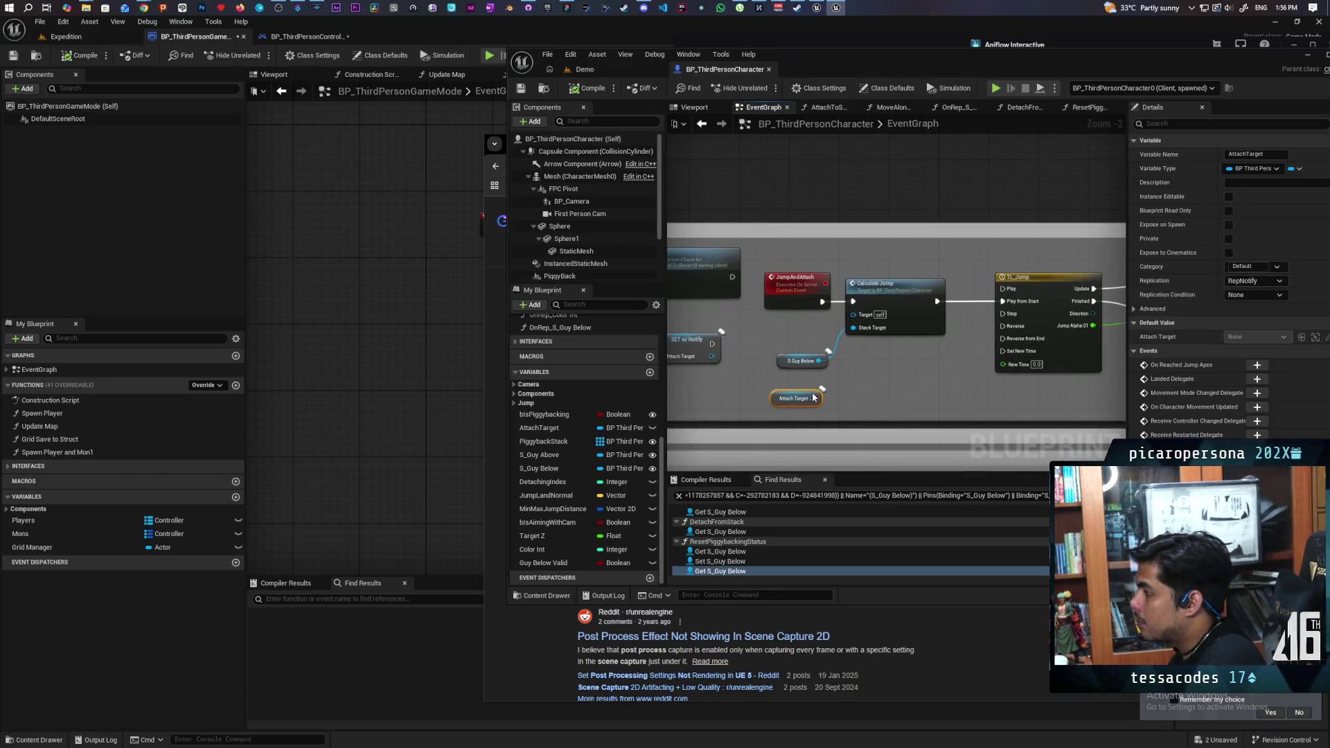
pyautogui.scroll(-2, 846, 379)
pyautogui.moveTo(845, 373)
pyautogui.mouseDown()
pyautogui.moveTo(856, 366)
pyautogui.moveTo(803, 236)
pyautogui.moveTo(790, 331)
pyautogui.mouseUp()
pyautogui.scroll(4, 790, 330)
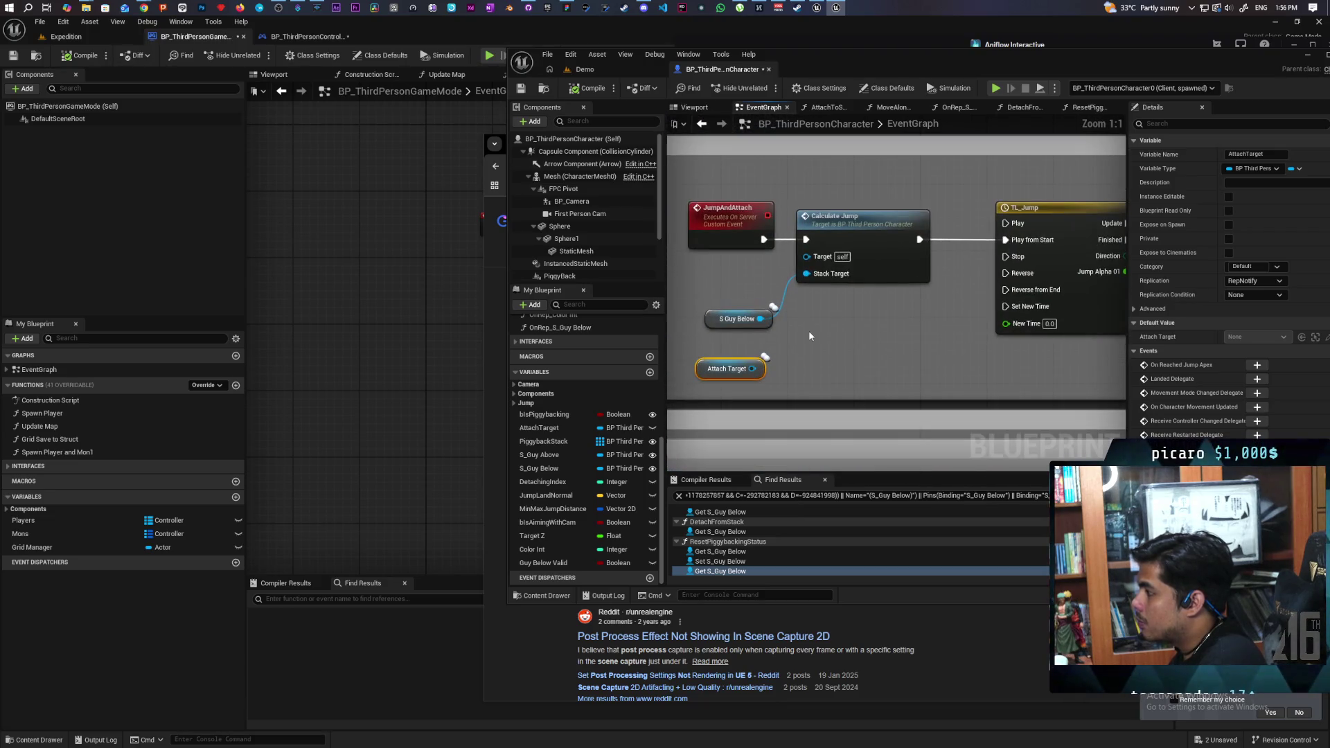
# Step: Add a Set Movement Mode (CharacterMovement) node to the jump graph
pyautogui.rightClick(822, 333)
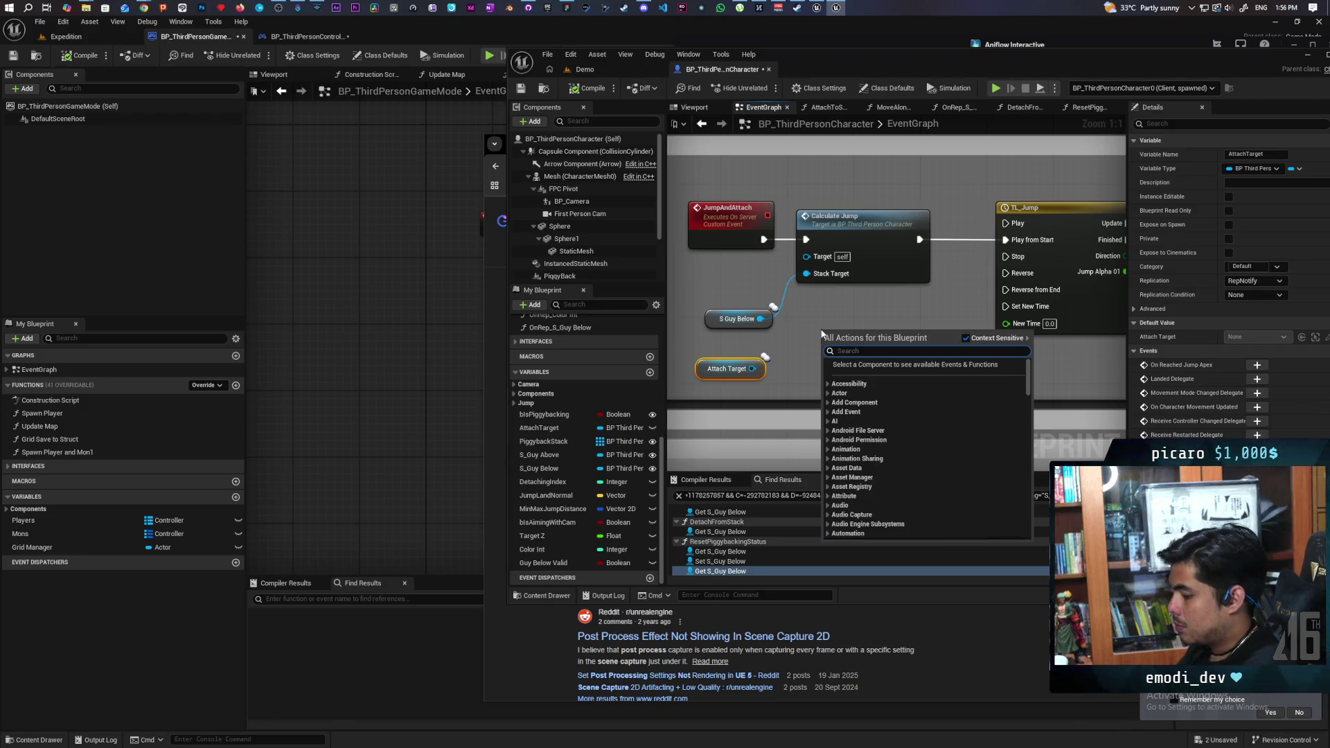
pyautogui.write('set')
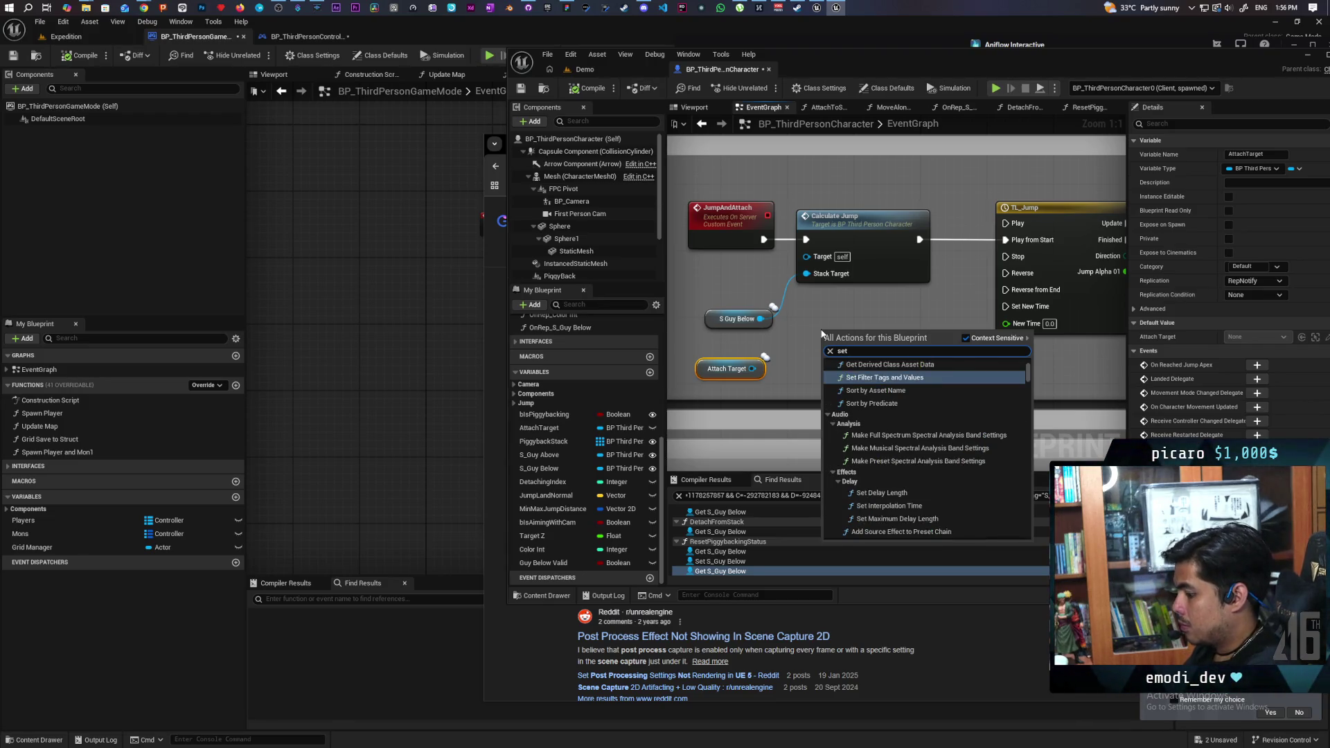
pyautogui.write(' walking mode')
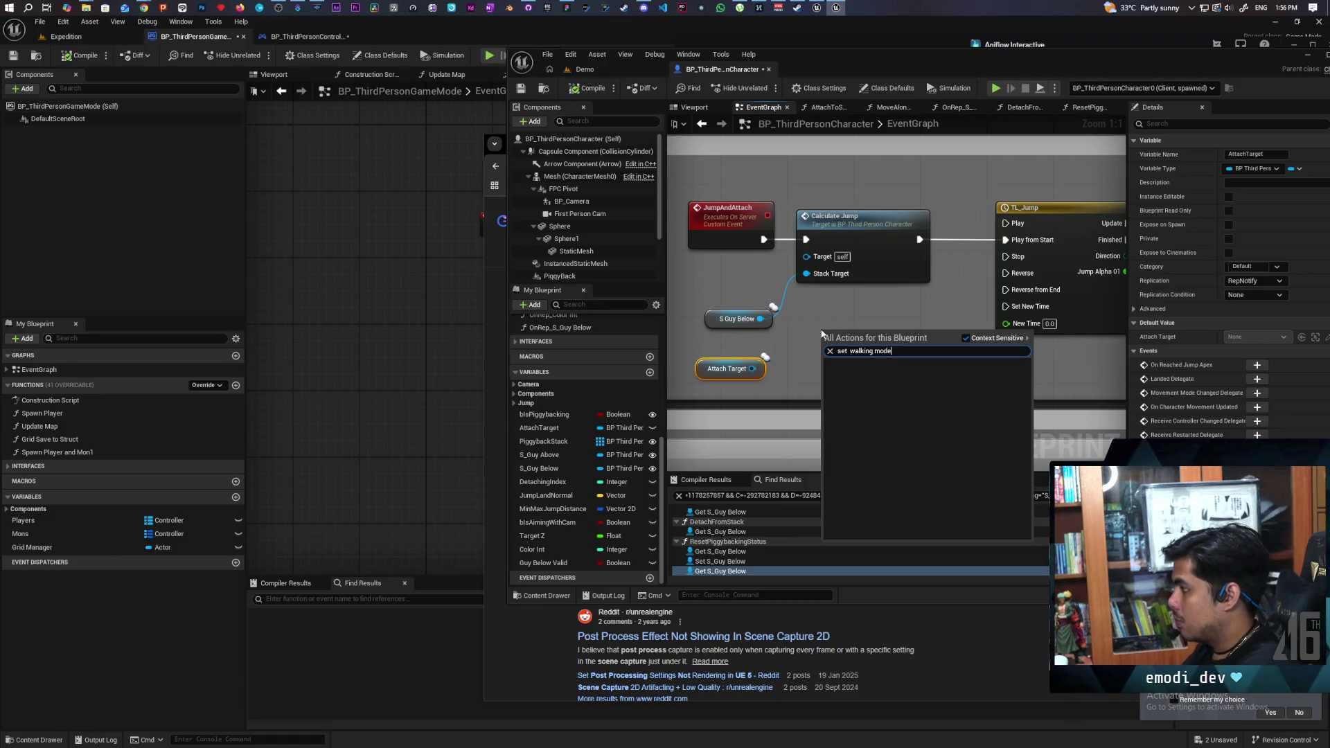
pyautogui.press('BackSpace')
pyautogui.press('BackSpace')
pyautogui.press('BackSpace')
pyautogui.press('BackSpace')
pyautogui.write('movement mod')
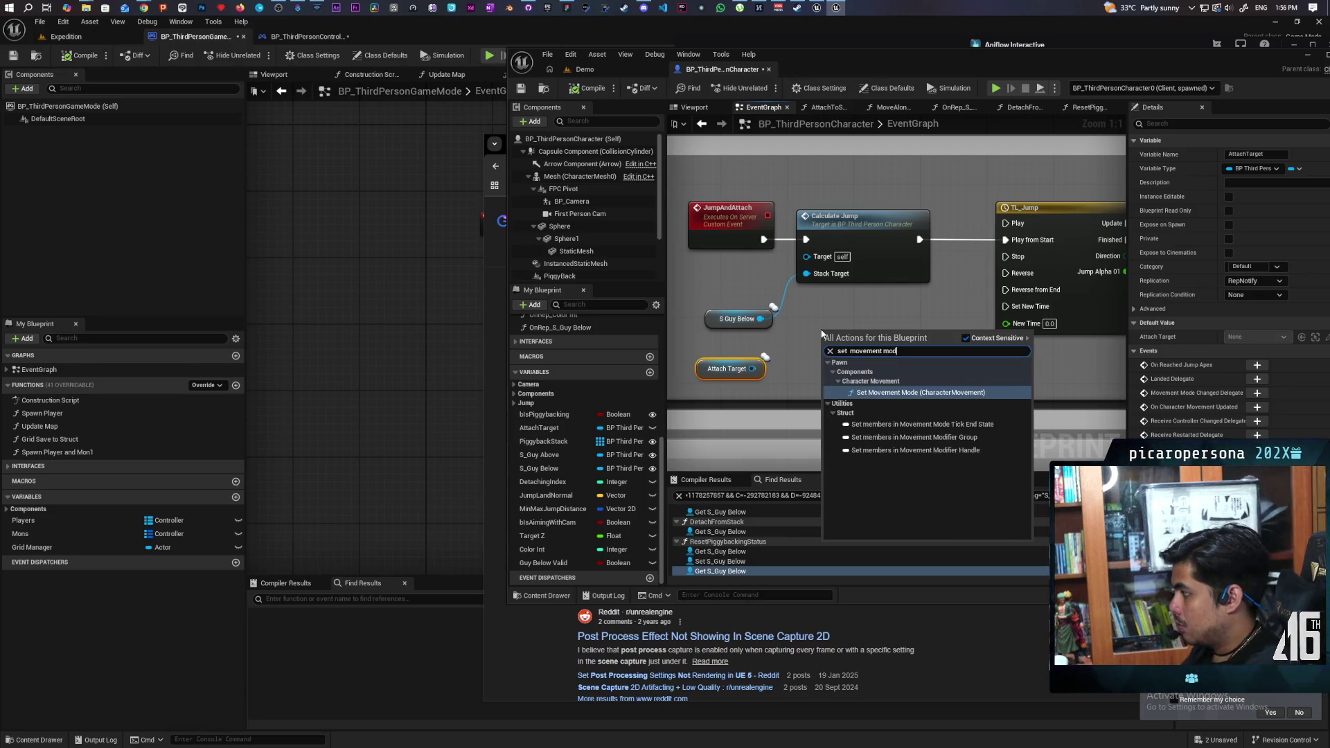
pyautogui.press('Return')
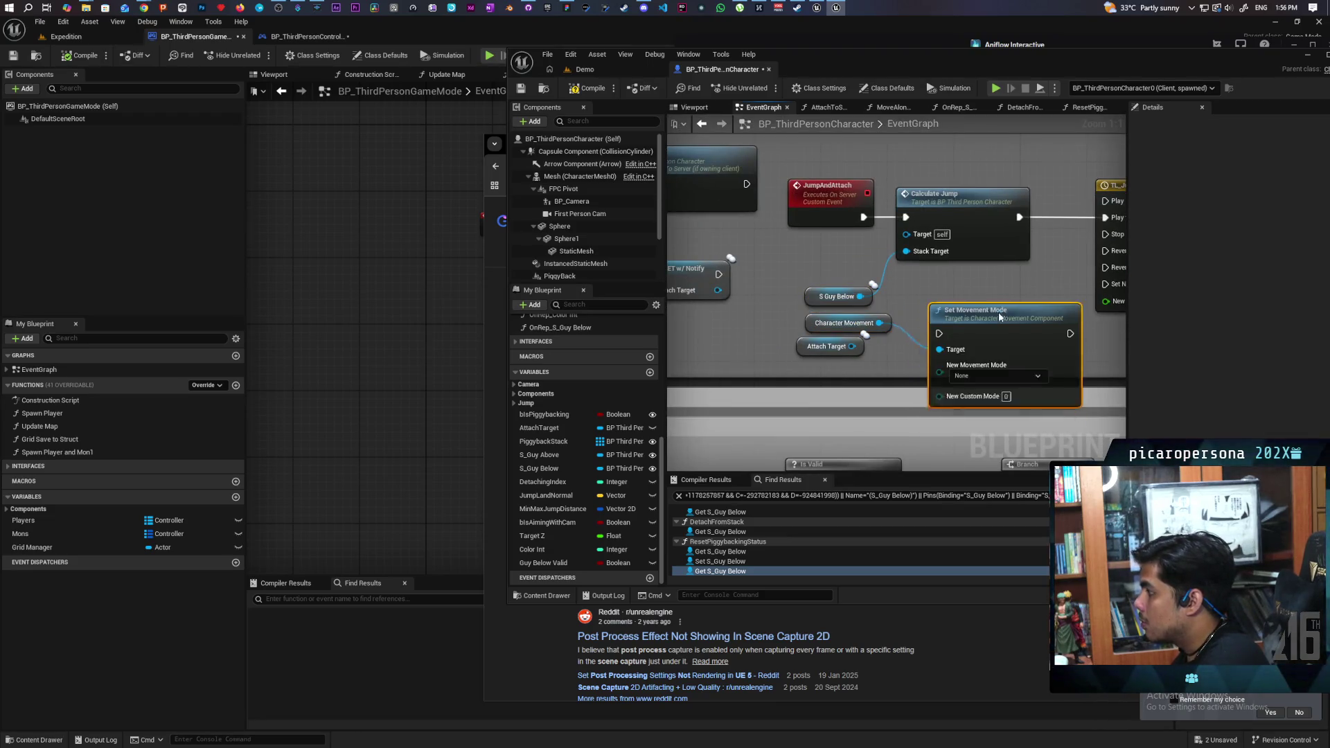
# Step: Shift the TL_Jump group right and place Set Movement Mode with its Character Movement getter before it
pyautogui.scroll(-2, 999, 312)
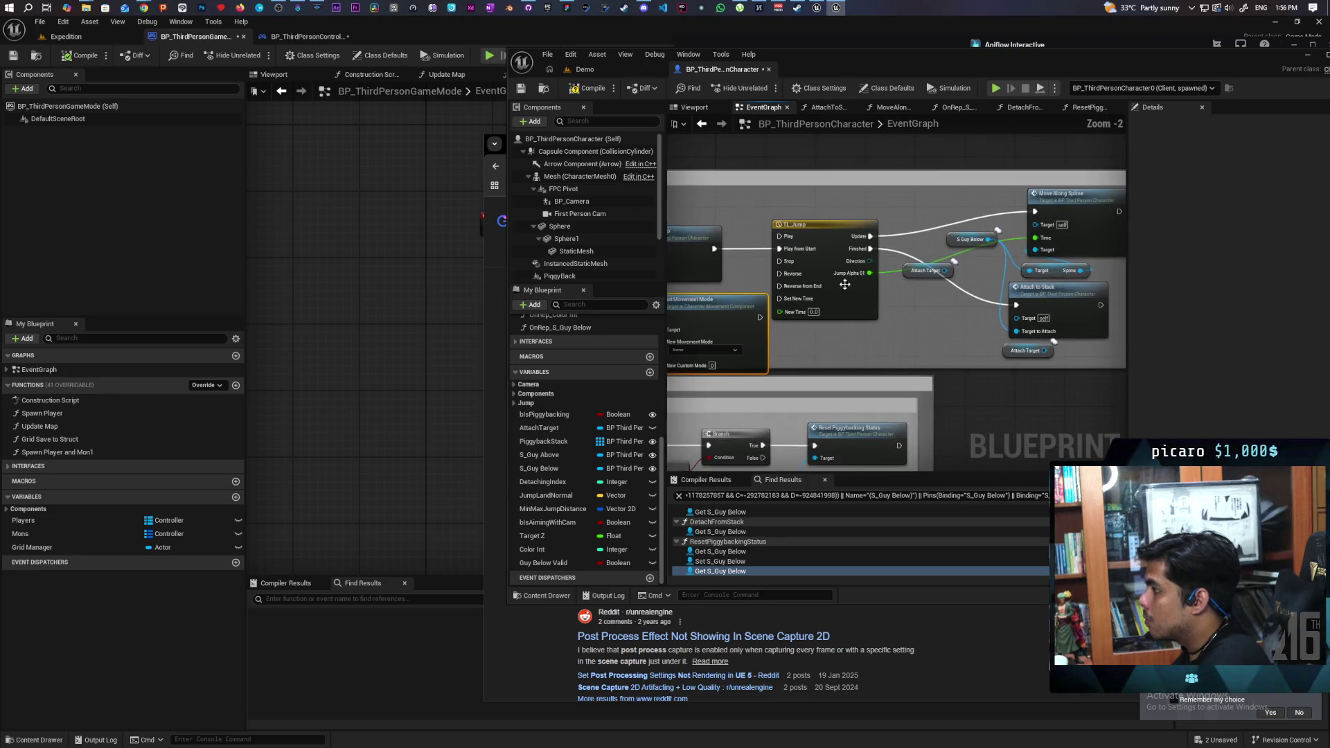
pyautogui.click(854, 276)
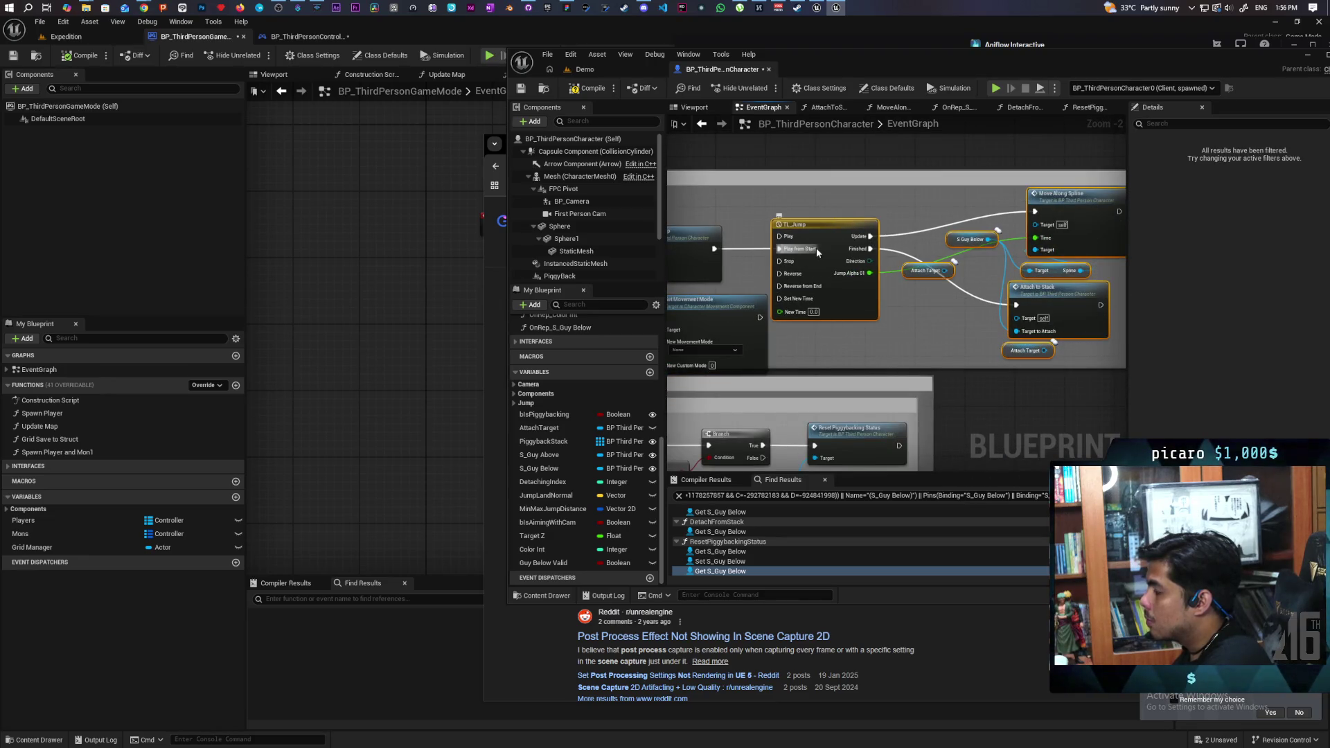
pyautogui.rightClick(875, 248)
pyautogui.moveTo(808, 193); pyautogui.dragTo(1071, 351)
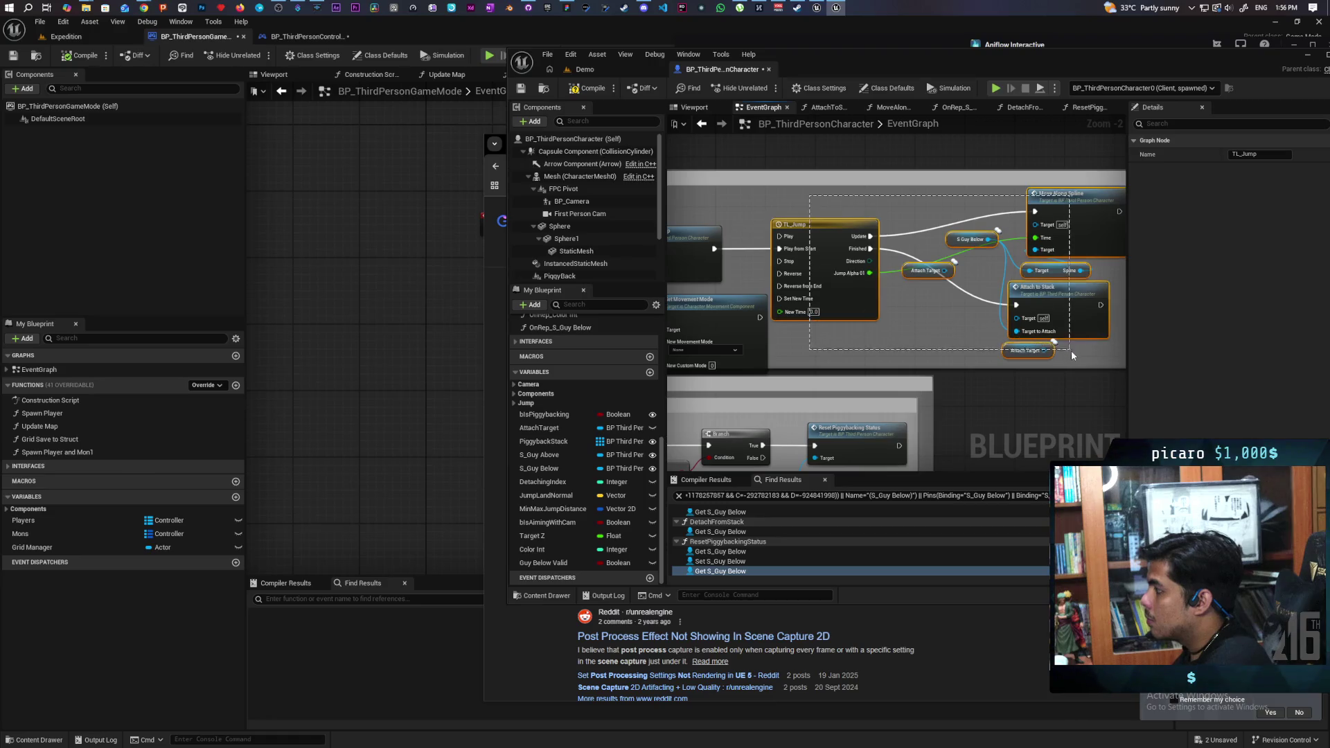
pyautogui.moveTo(828, 253); pyautogui.dragTo(953, 252)
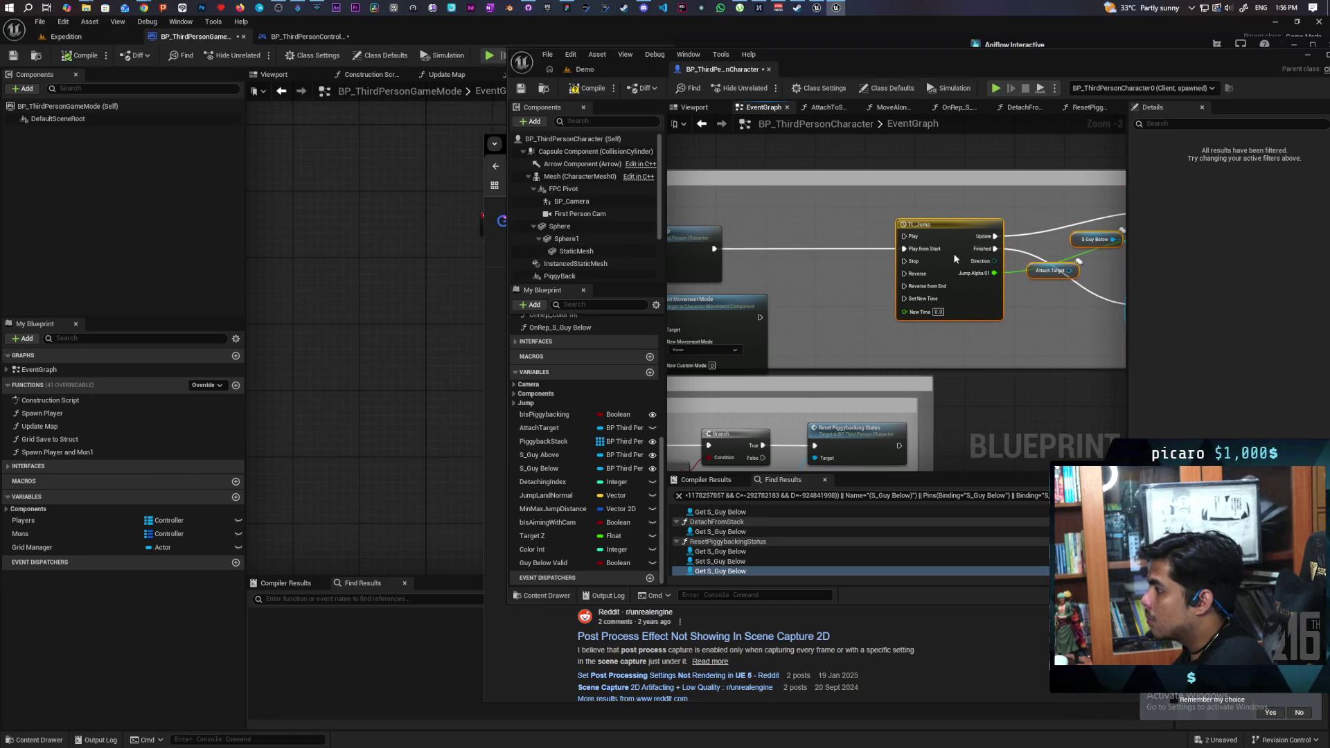
pyautogui.moveTo(893, 302); pyautogui.dragTo(996, 231)
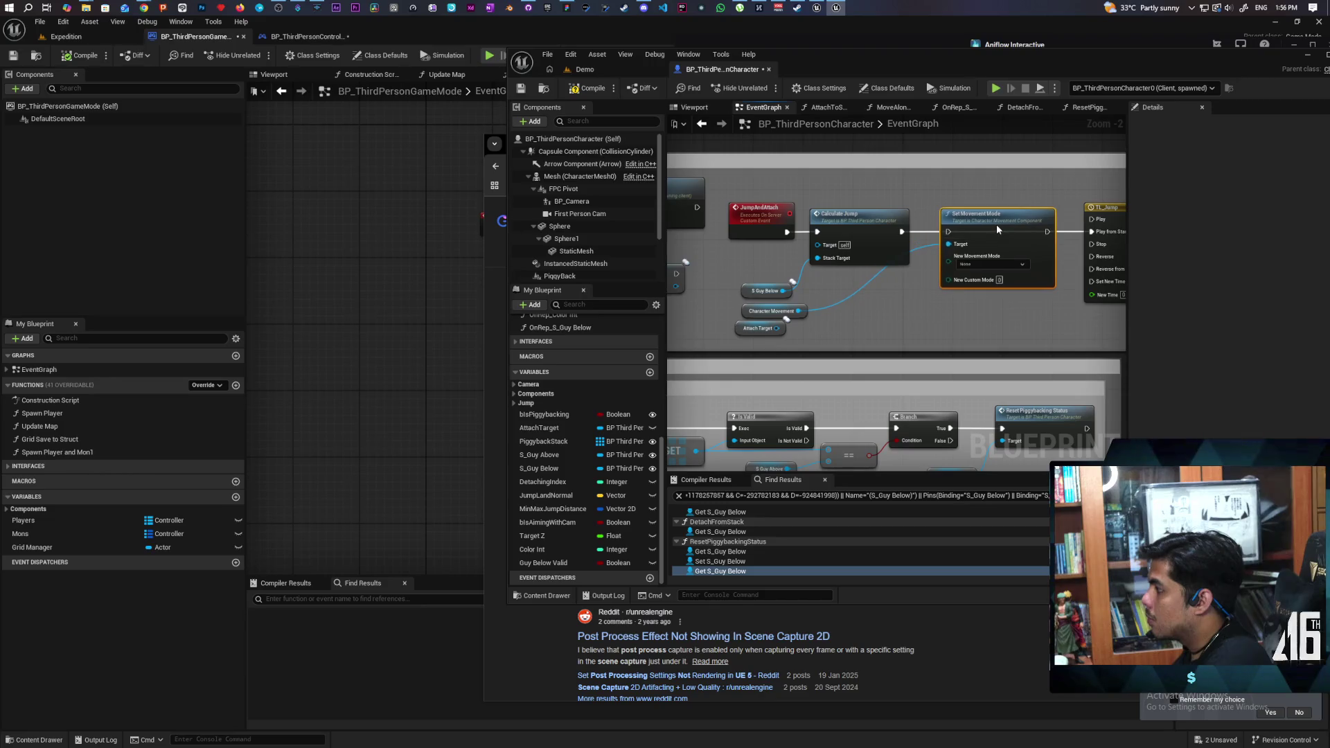
pyautogui.moveTo(771, 311); pyautogui.dragTo(885, 316)
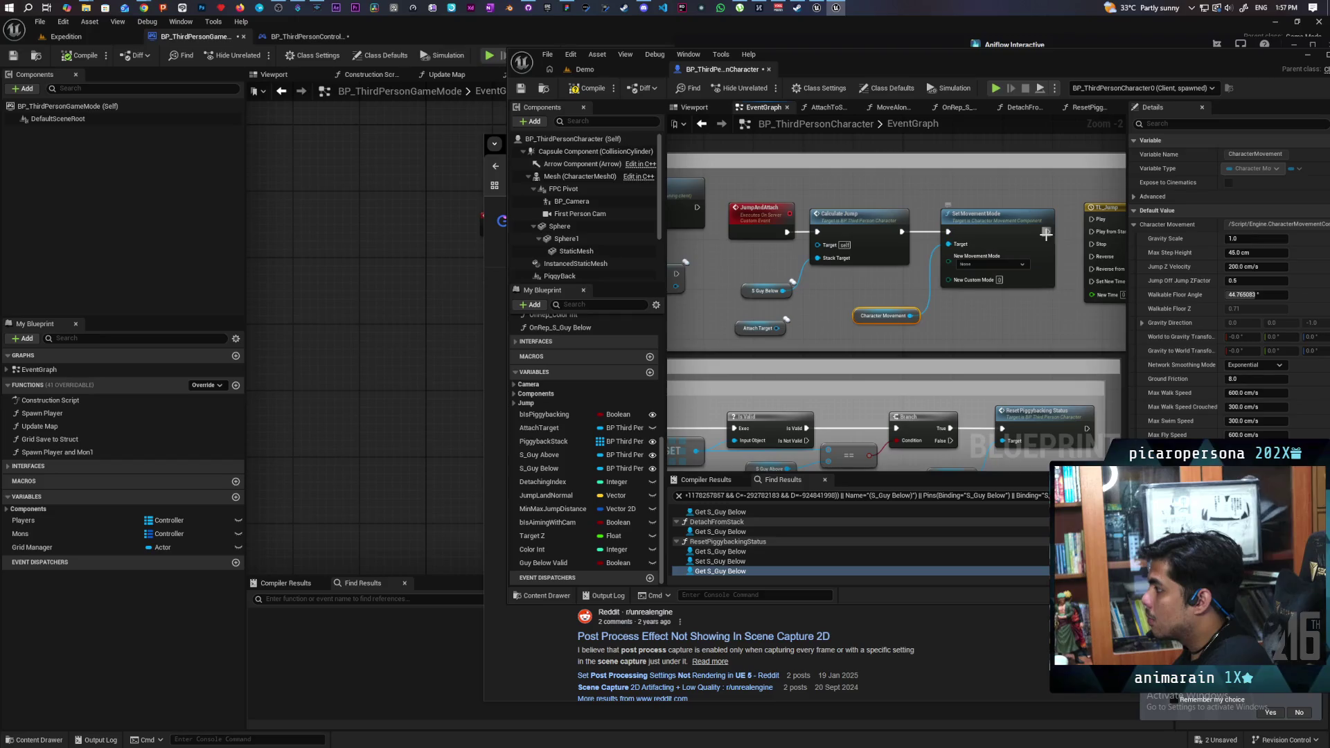
pyautogui.moveTo(1095, 236); pyautogui.dragTo(971, 323)
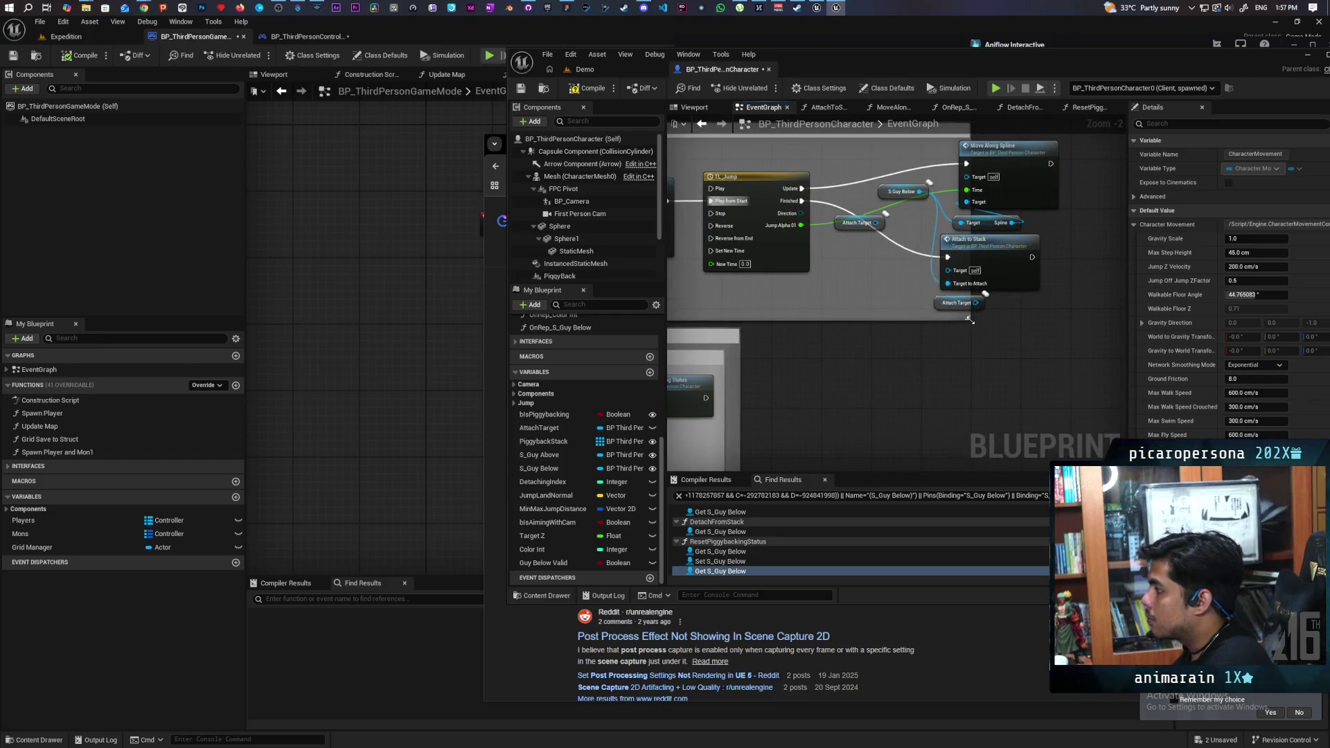
pyautogui.scroll(-4, 959, 309)
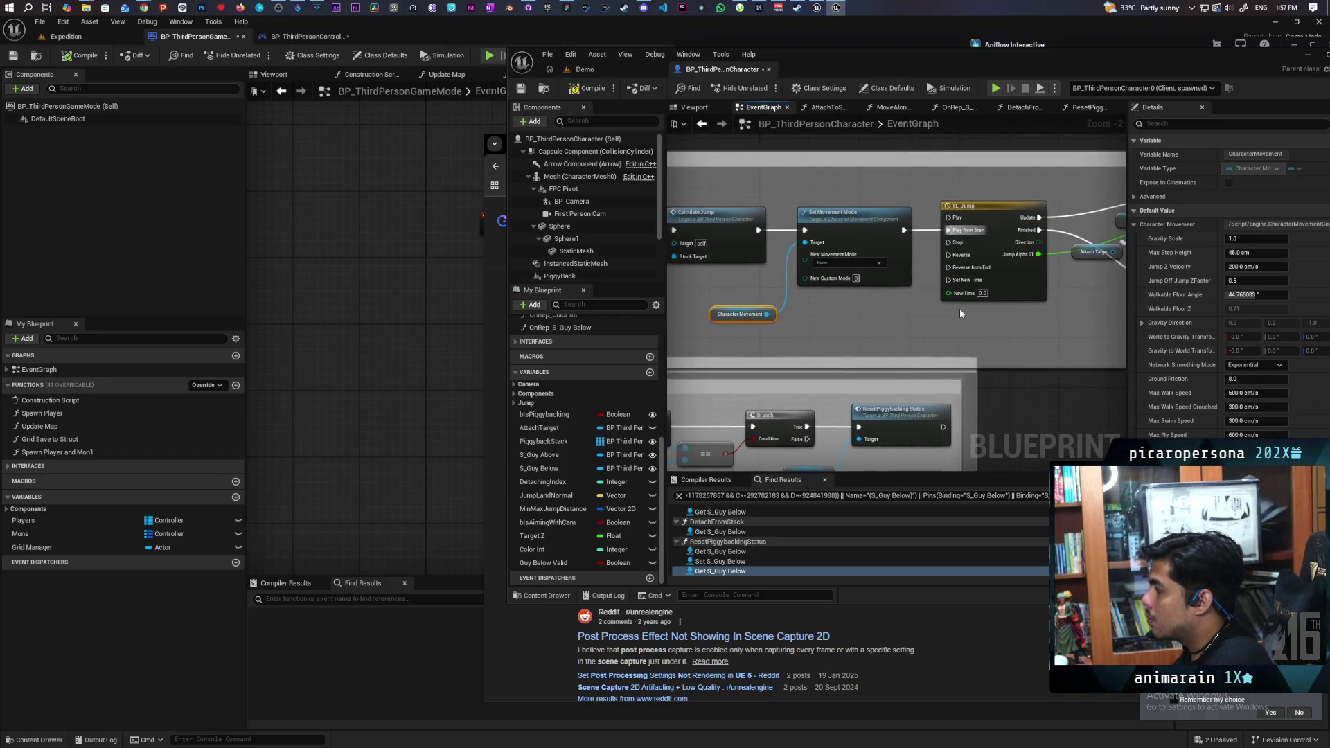
pyautogui.scroll(-2, 956, 312)
pyautogui.scroll(8, 932, 322)
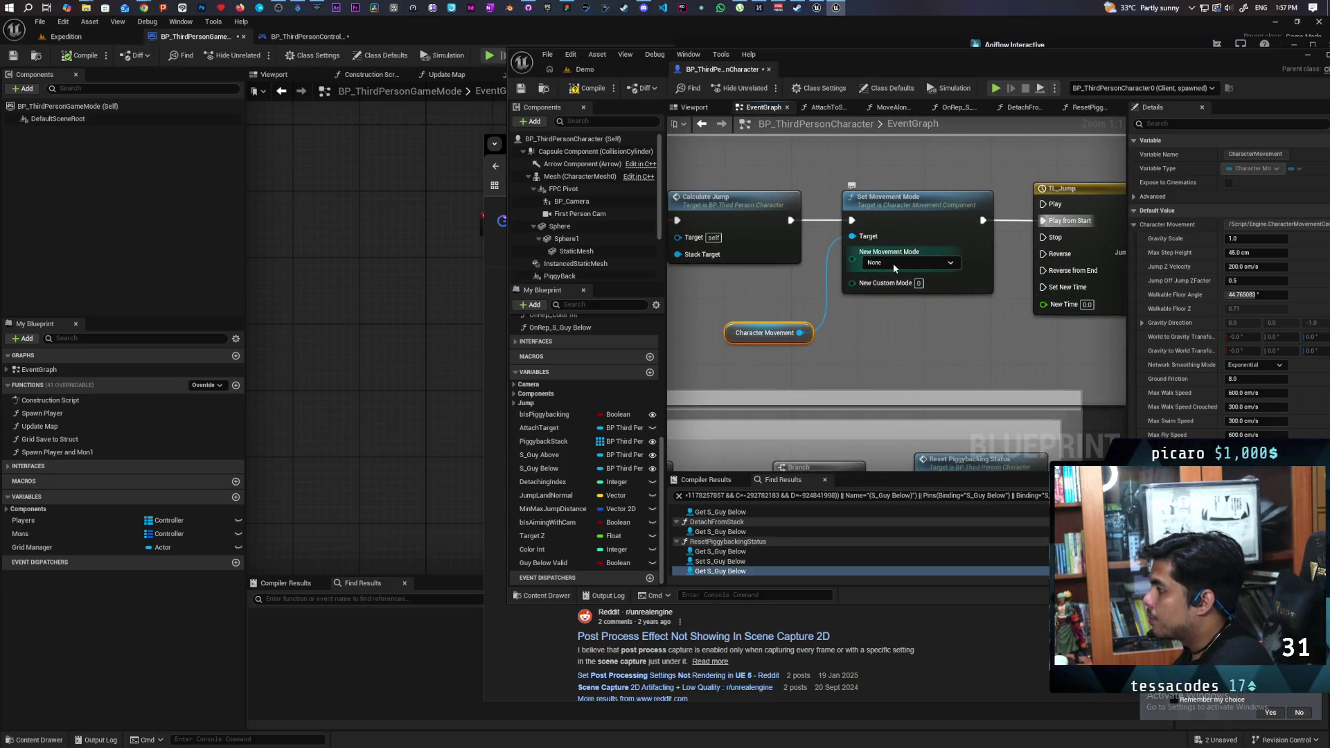
# Step: Set the new movement mode to Flying and save the character blueprint
pyautogui.click(894, 266)
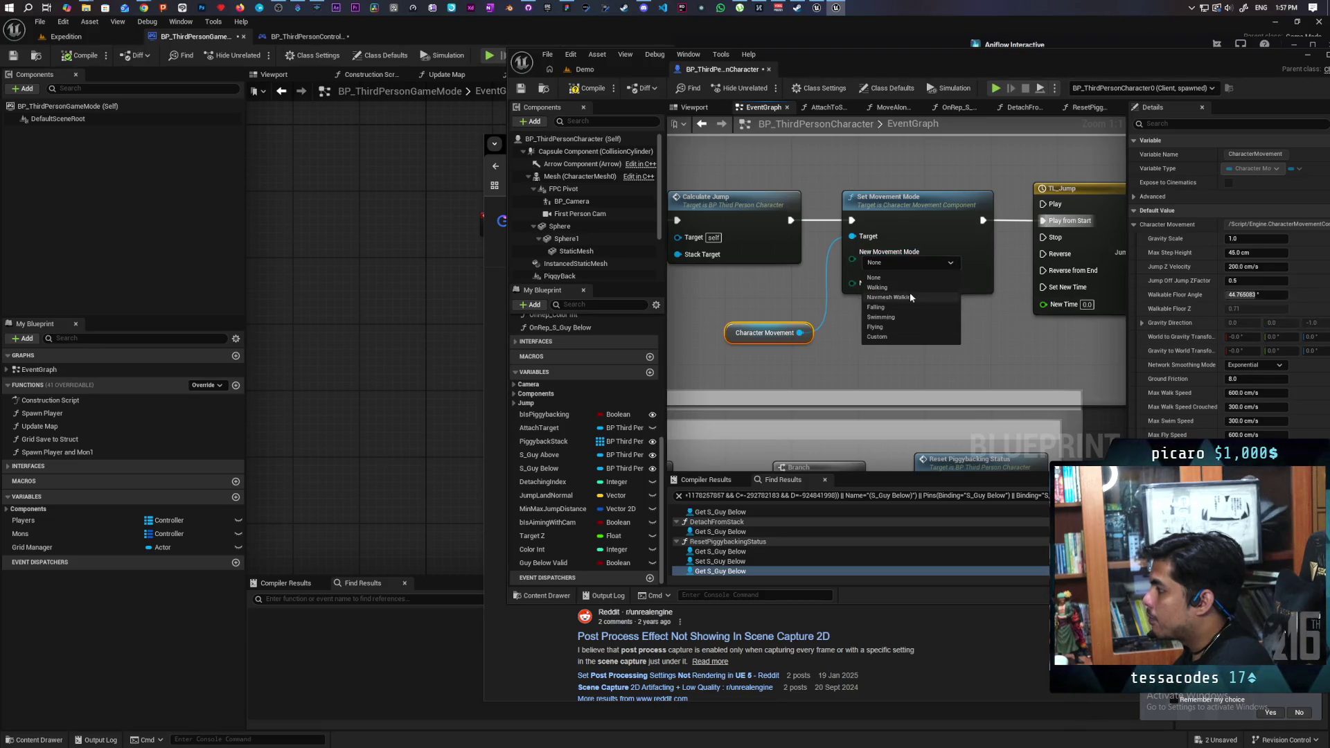
pyautogui.click(891, 326)
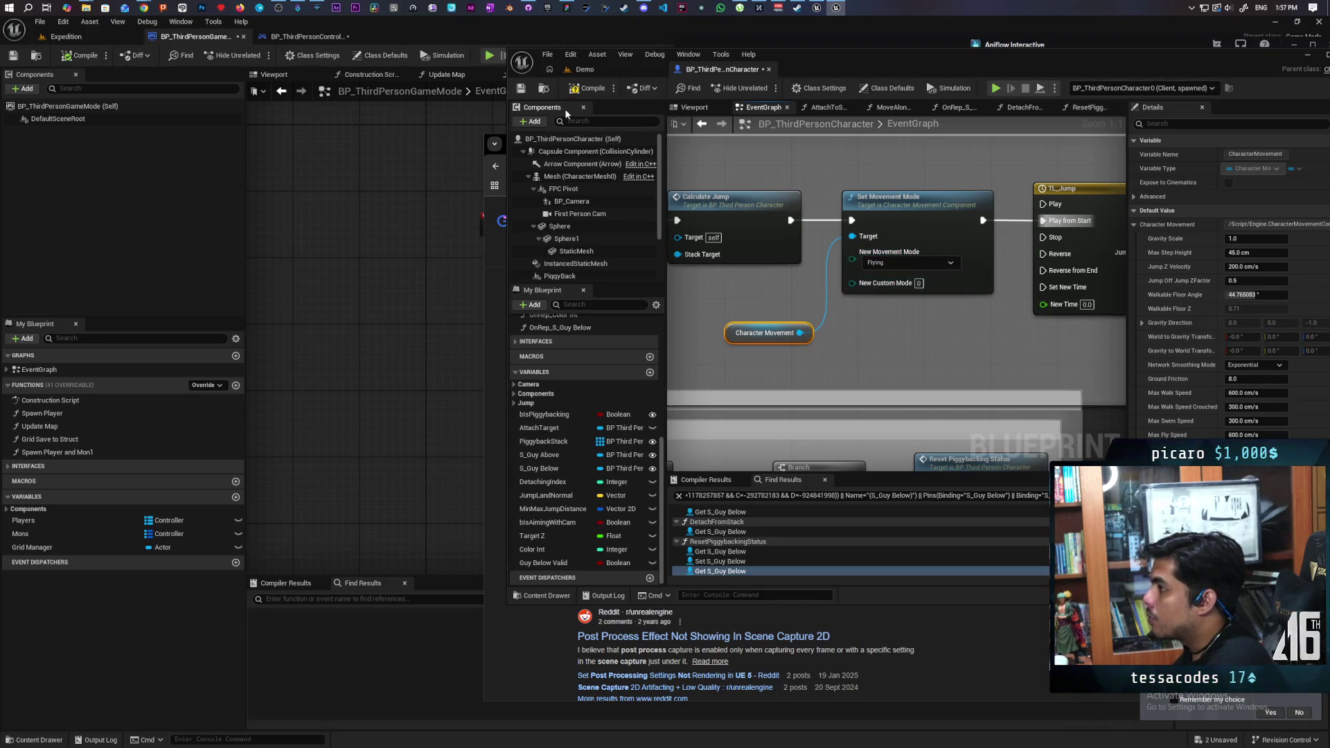
pyautogui.hotkey('ctrl', 's')
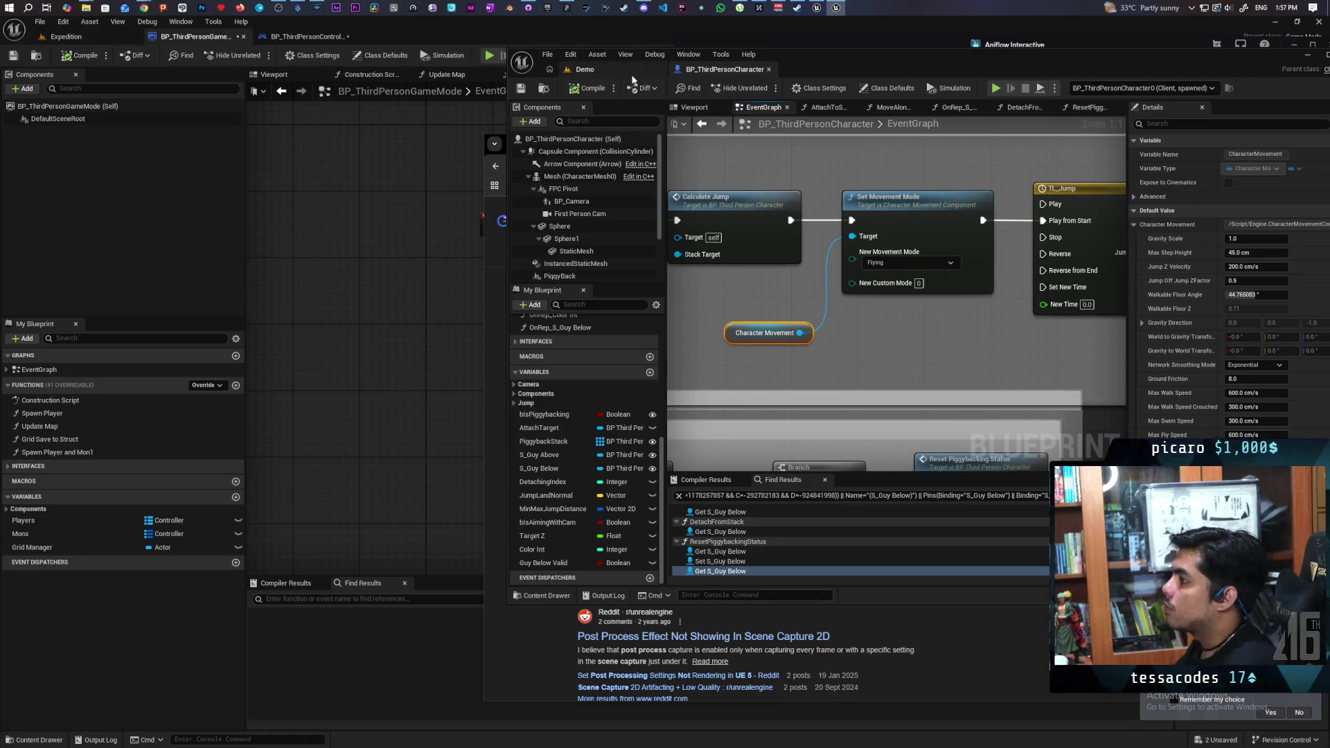
# Step: Start the multiplayer test session
pyautogui.click(693, 107)
pyautogui.click(762, 107)
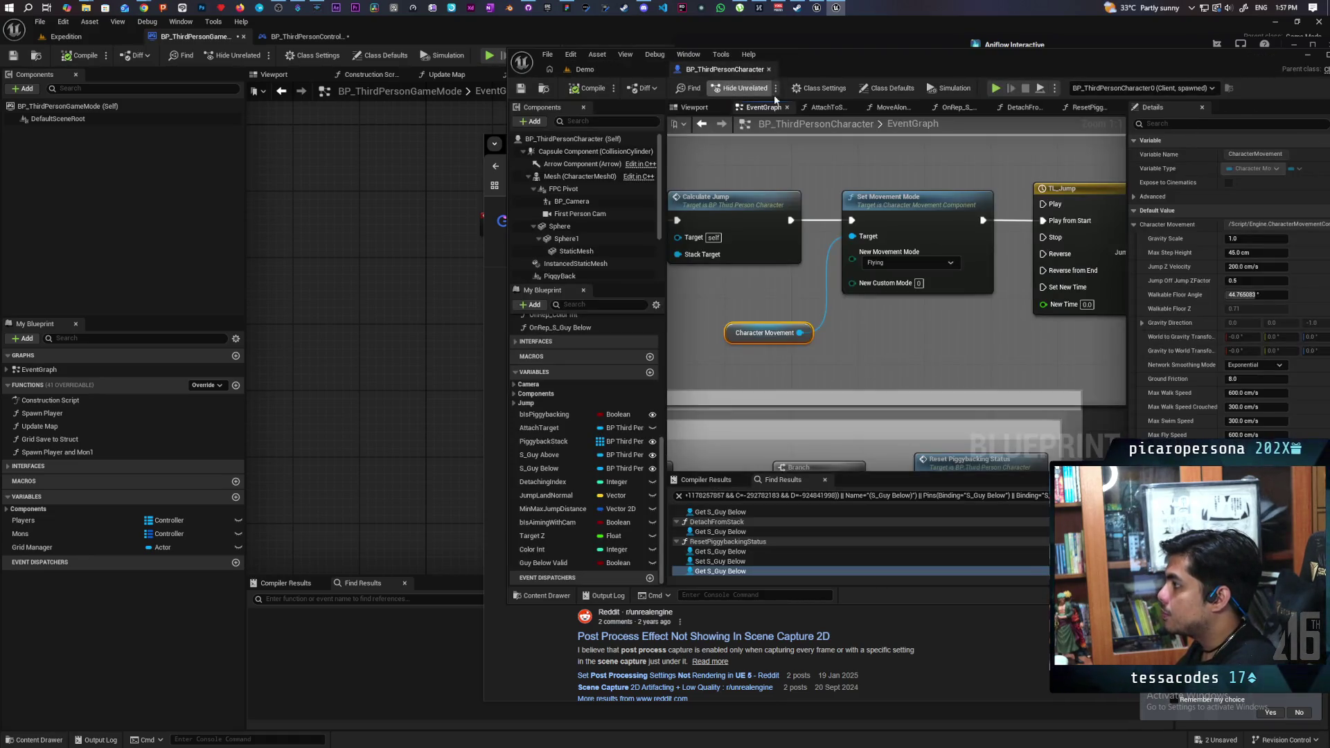
pyautogui.click(996, 88)
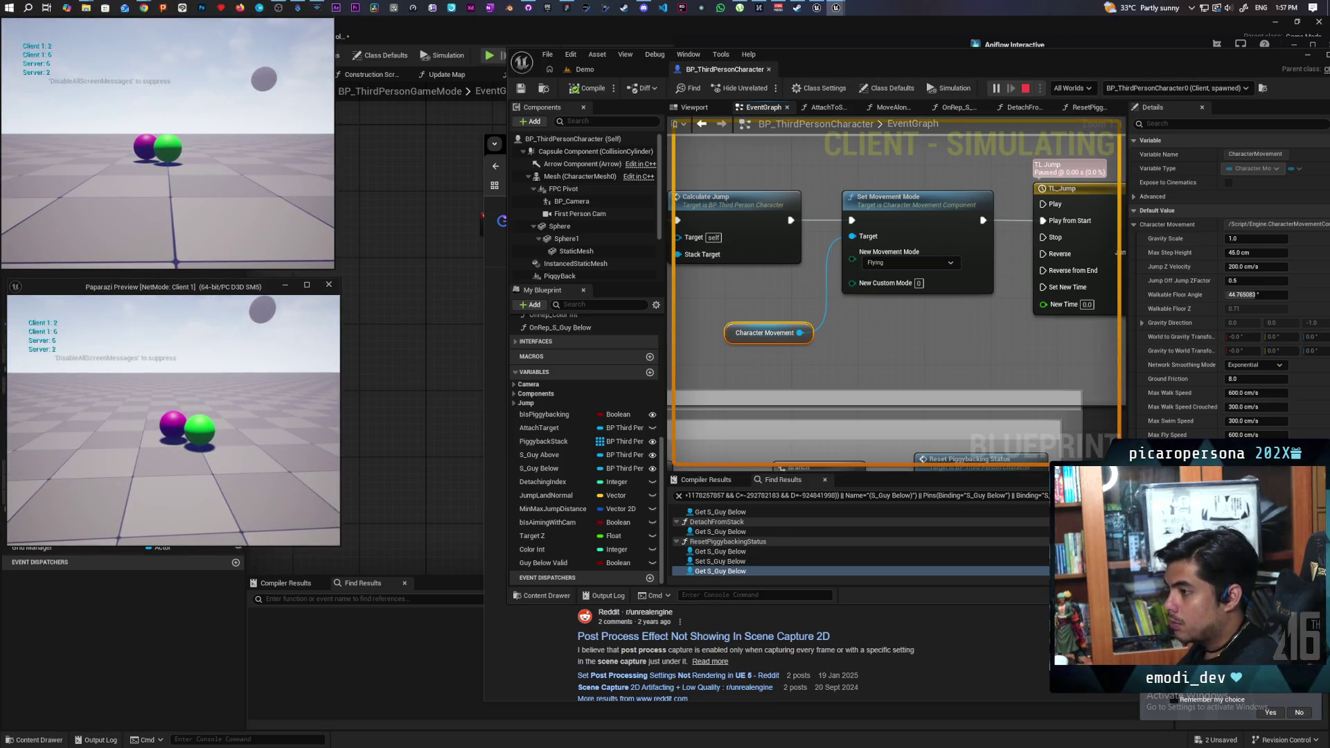
# Step: Jump the Client 1 magenta character onto the green one
pyautogui.click(146, 381)
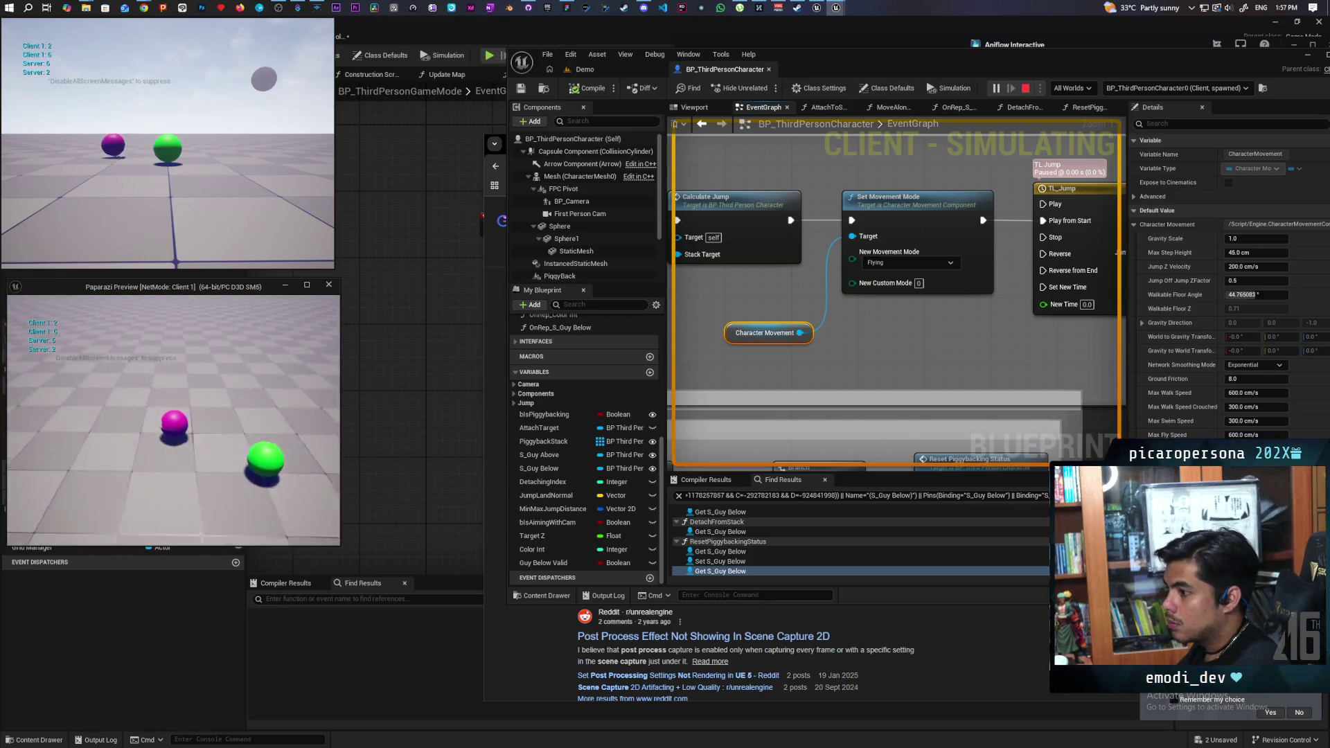
pyautogui.press('w')
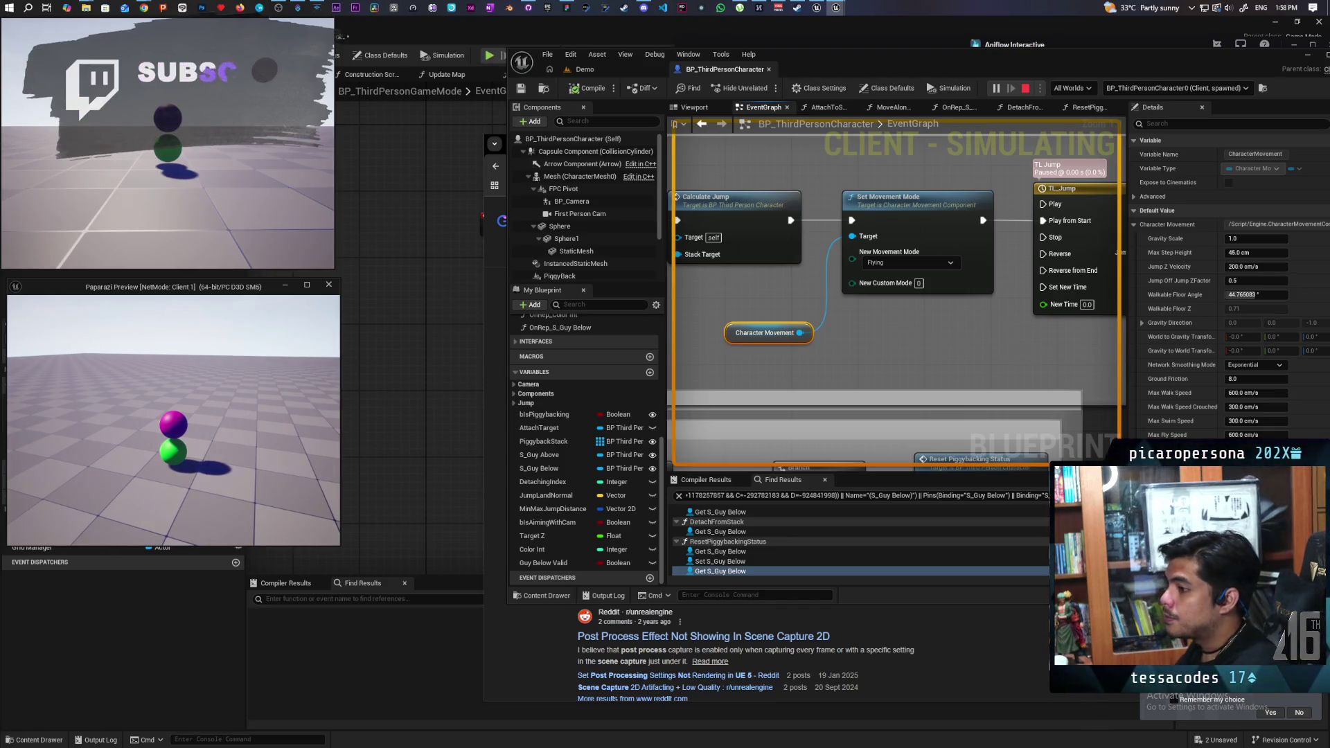
# Step: Stop the test and list every reference to Set Movement Mode by class member
pyautogui.press('Escape')
pyautogui.rightClick(873, 240)
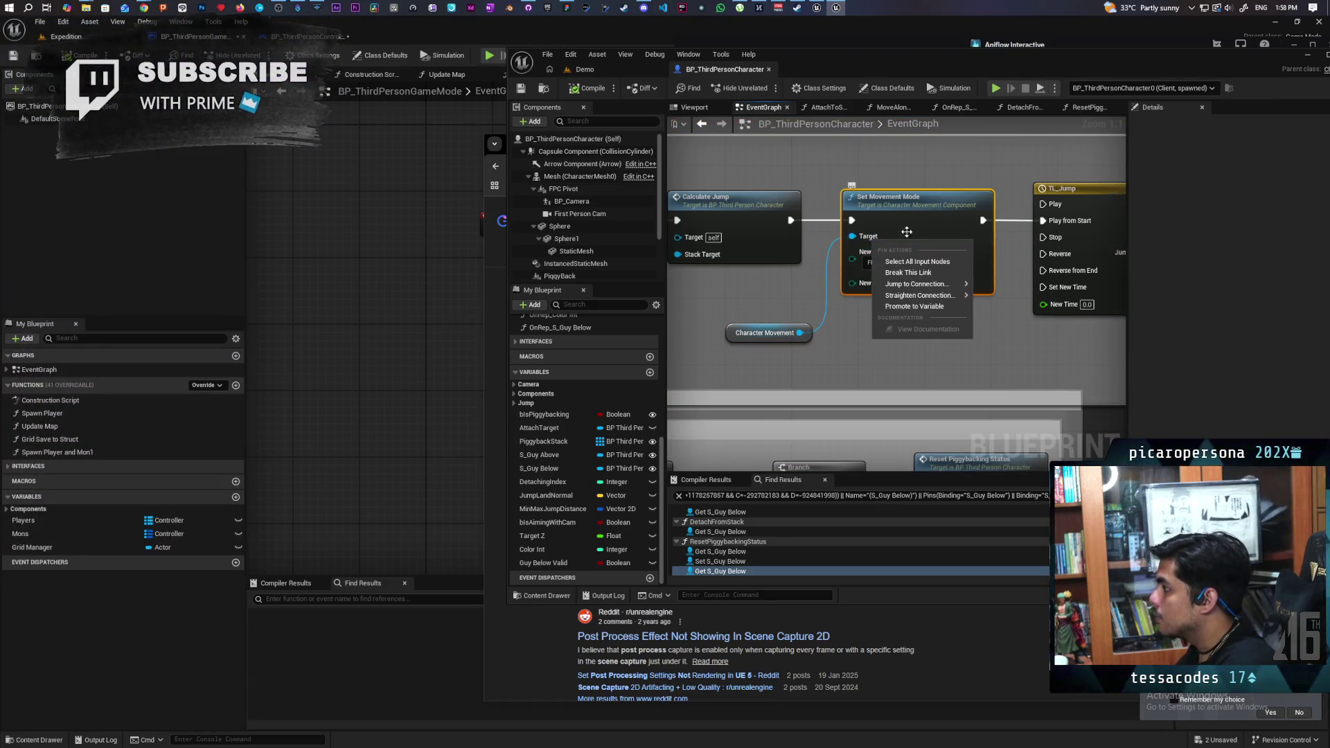
pyautogui.rightClick(920, 214)
pyautogui.moveTo(981, 328)
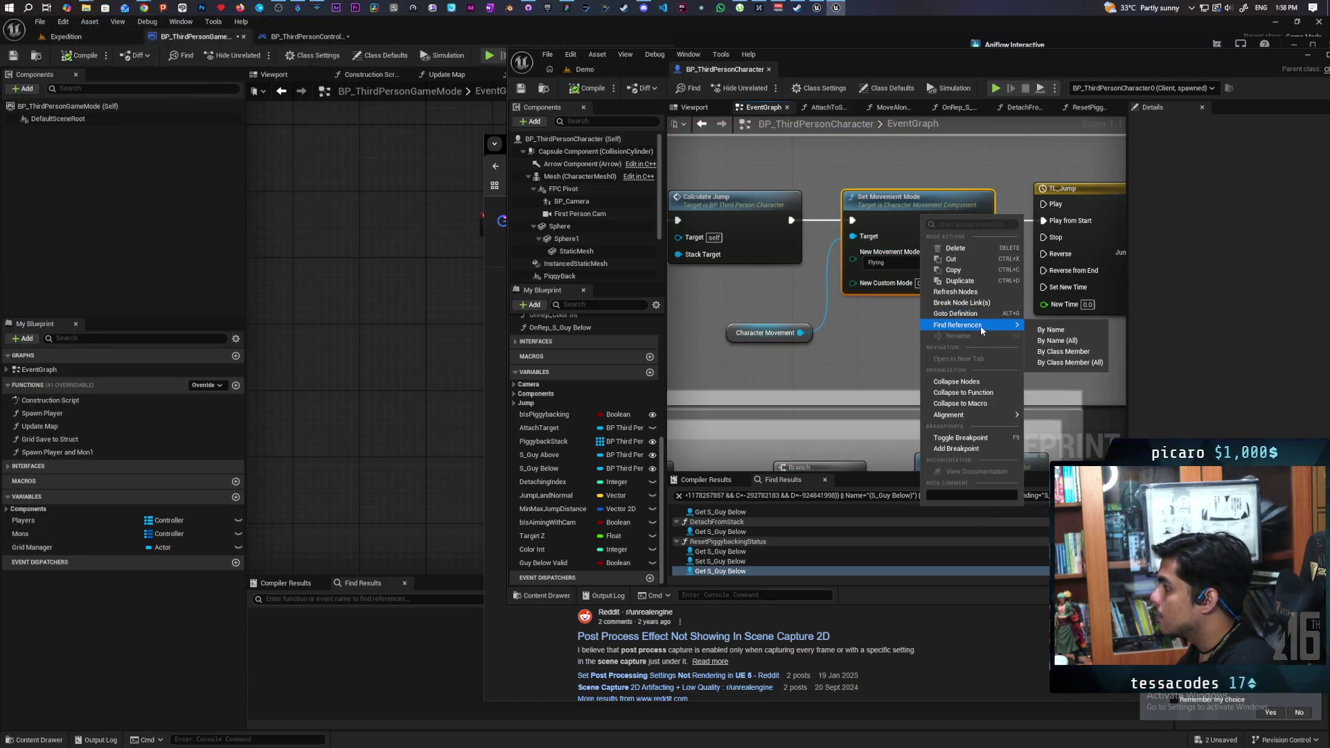
pyautogui.click(1062, 351)
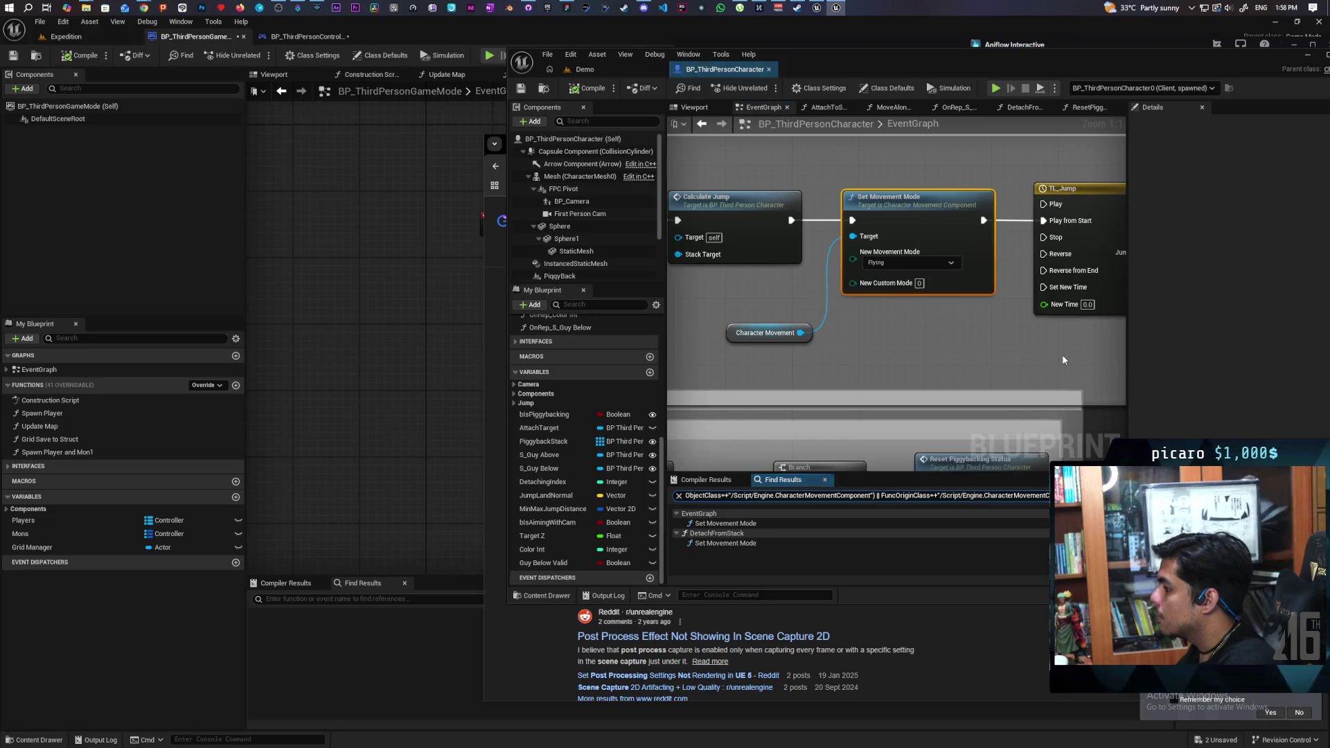
# Step: Visit the Set Movement Mode calls in DetachFromStack and EventGraph, then return to the Demo level
pyautogui.click(724, 543)
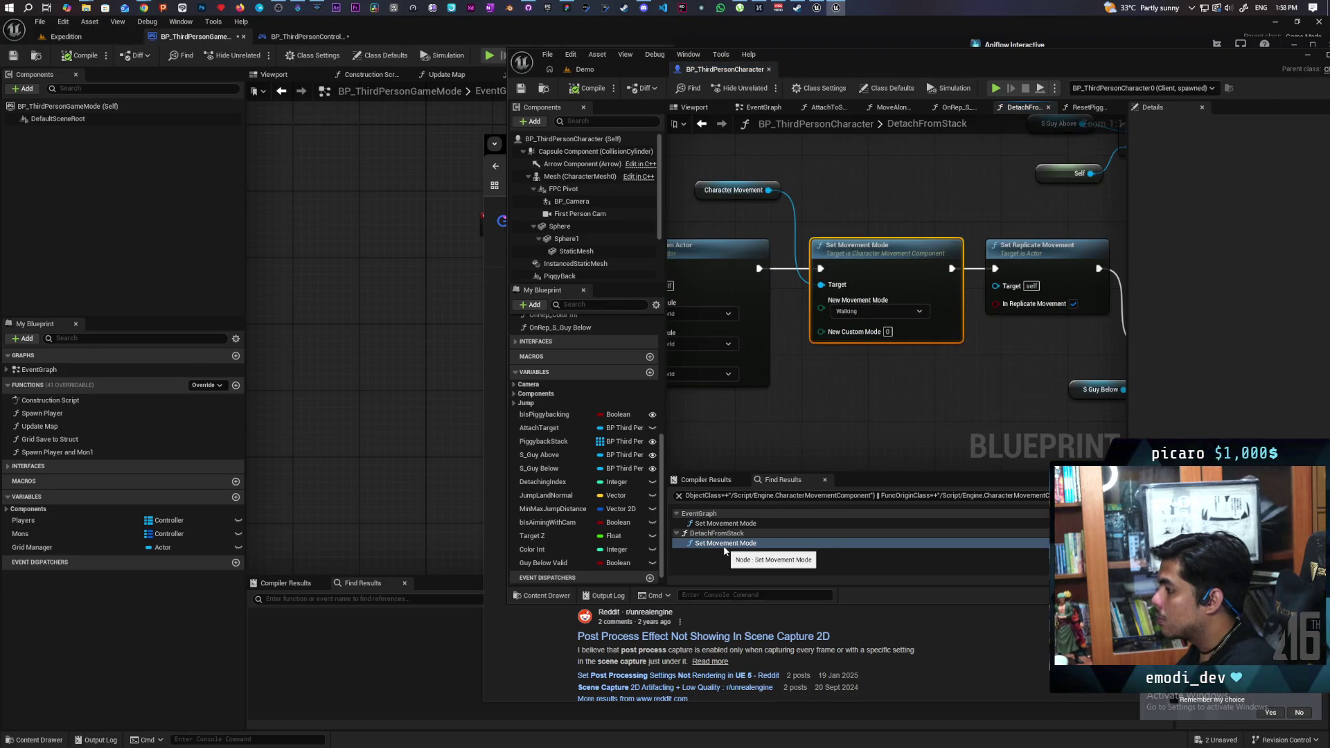
pyautogui.click(724, 524)
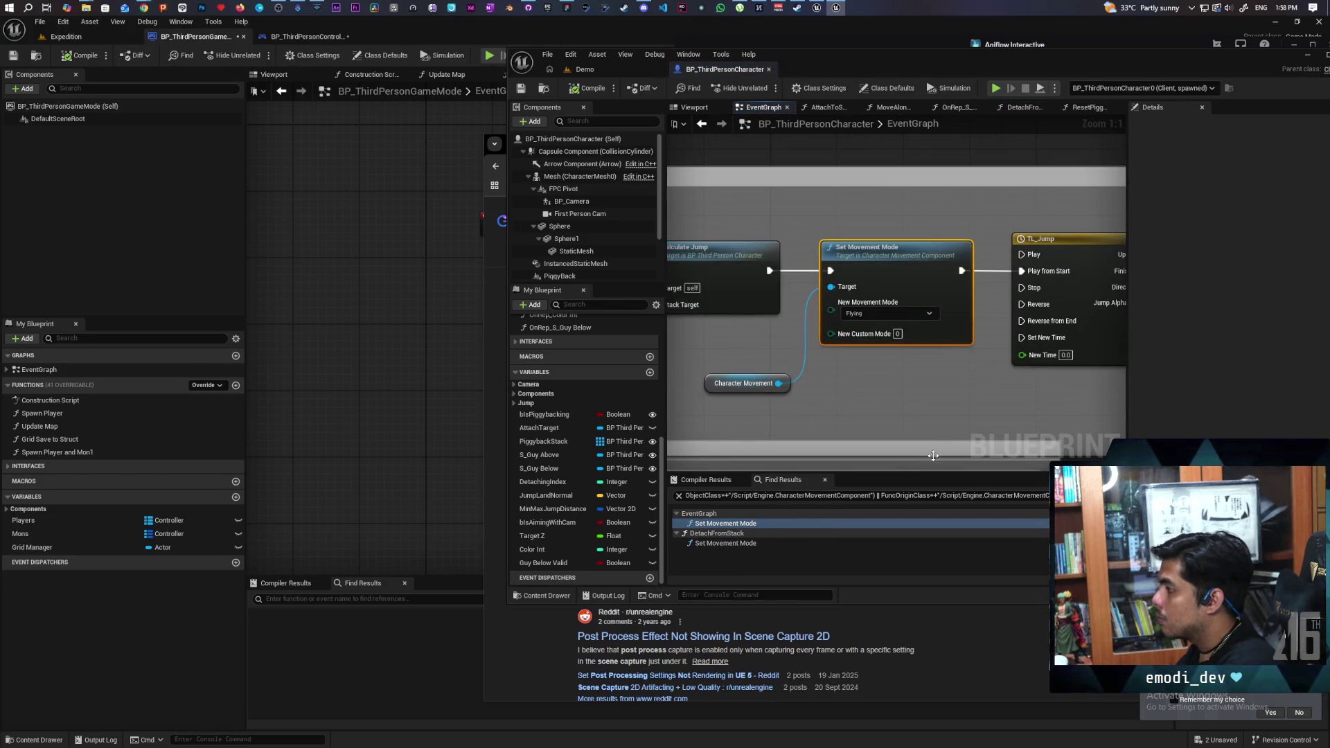
pyautogui.scroll(-4, 851, 373)
pyautogui.moveTo(1045, 359); pyautogui.dragTo(912, 355)
pyautogui.scroll(1, 911, 354)
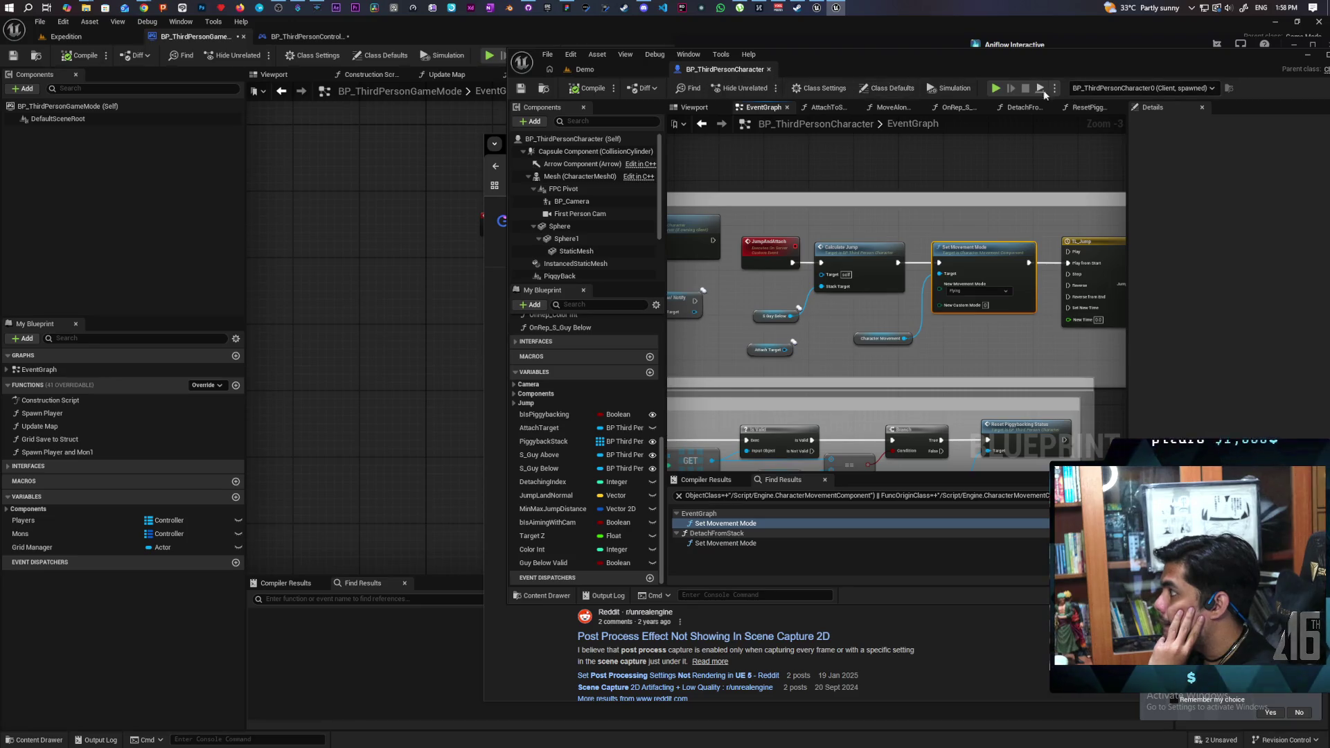
pyautogui.click(615, 72)
# Step: Start a play-in-editor session with Number of Players set to 4
pyautogui.click(824, 87)
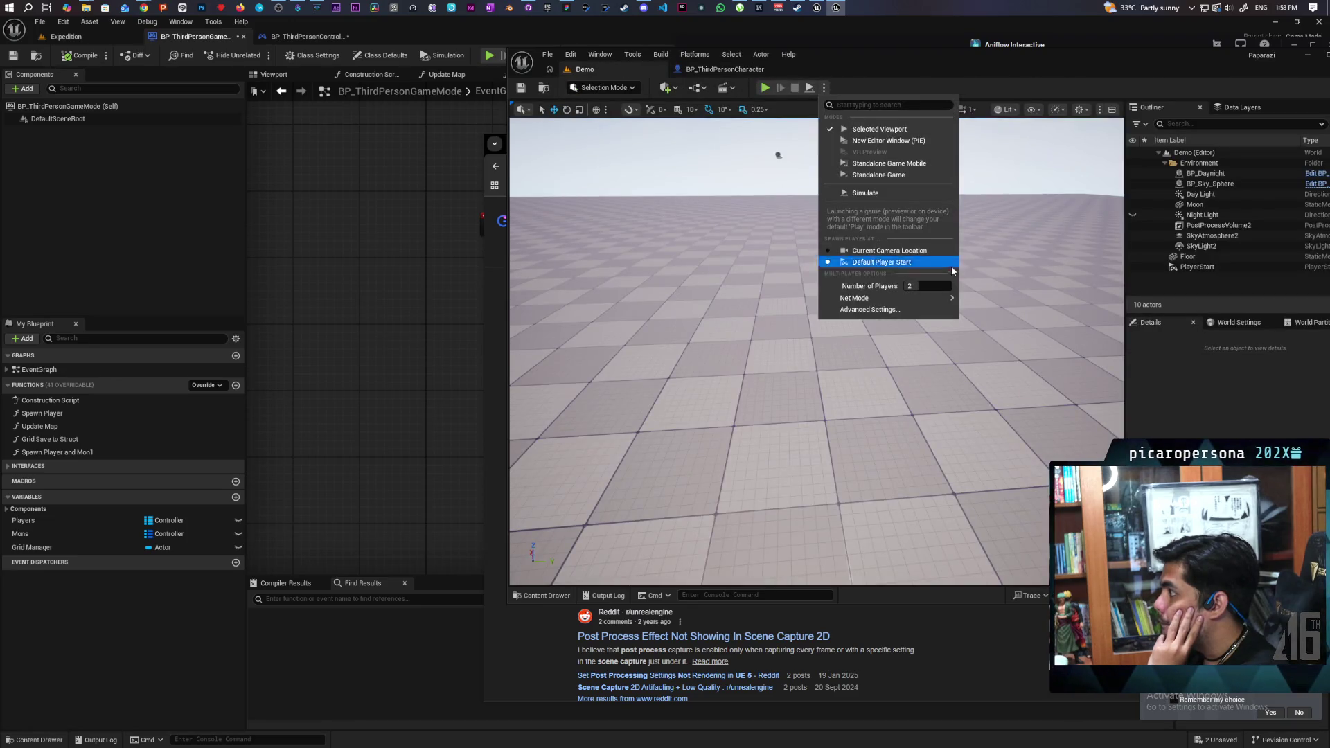
pyautogui.moveTo(934, 285); pyautogui.dragTo(942, 285)
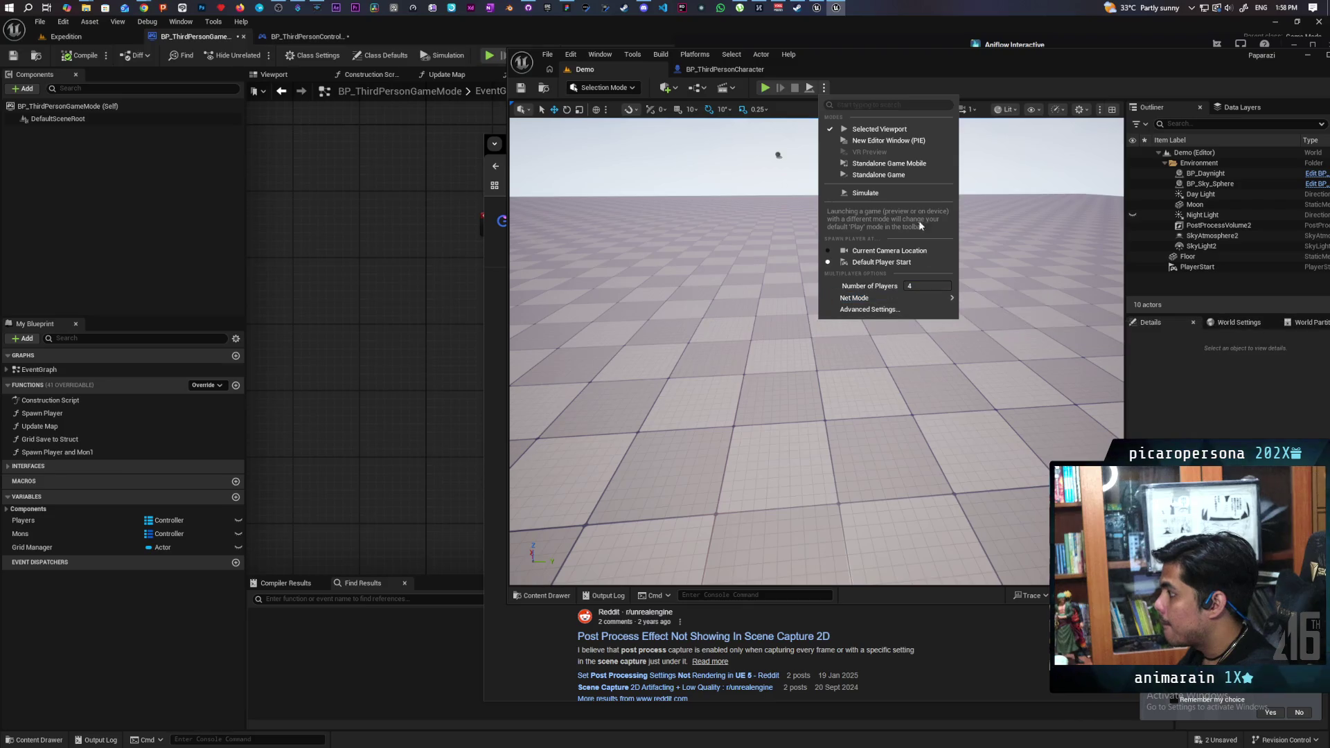
pyautogui.click(764, 91)
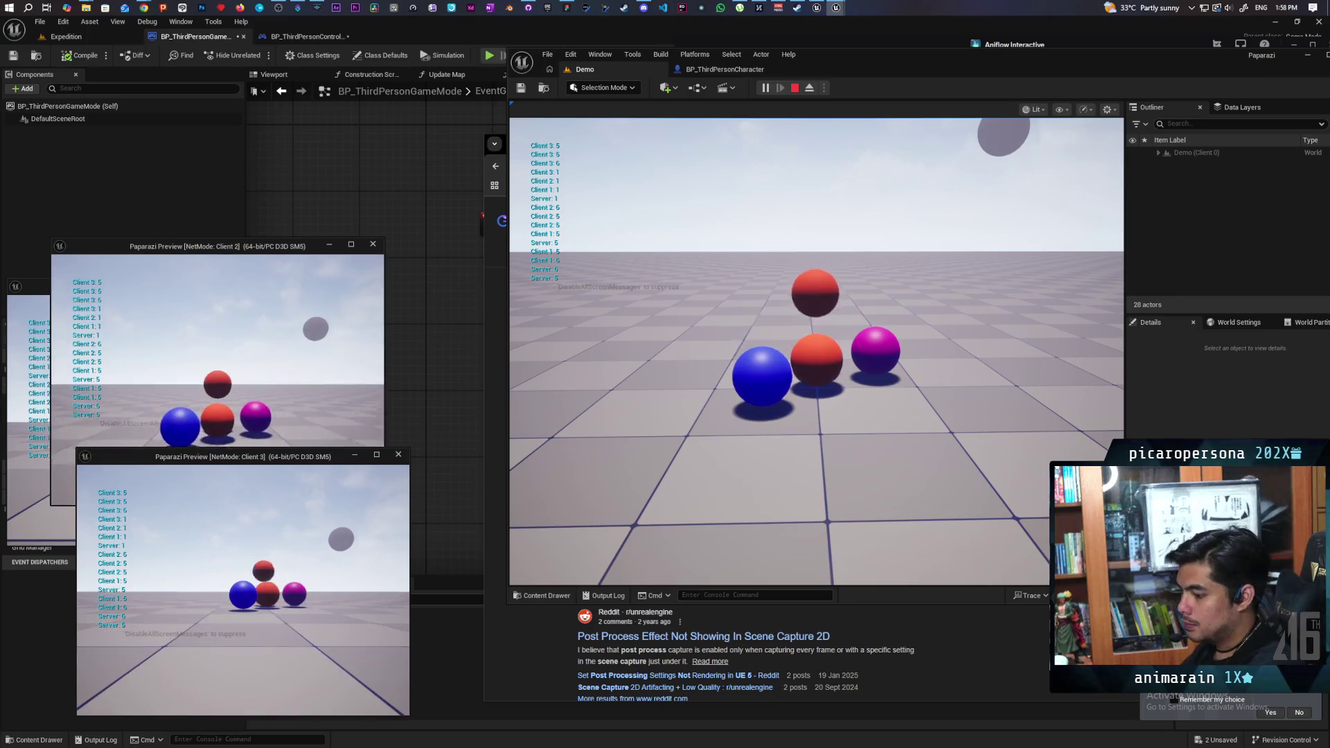
# Step: Move the Client 2 character and jump the Client 1 magenta character onto the stack, testing the camera
pyautogui.moveTo(256, 240); pyautogui.dragTo(318, 84)
pyautogui.press('w')
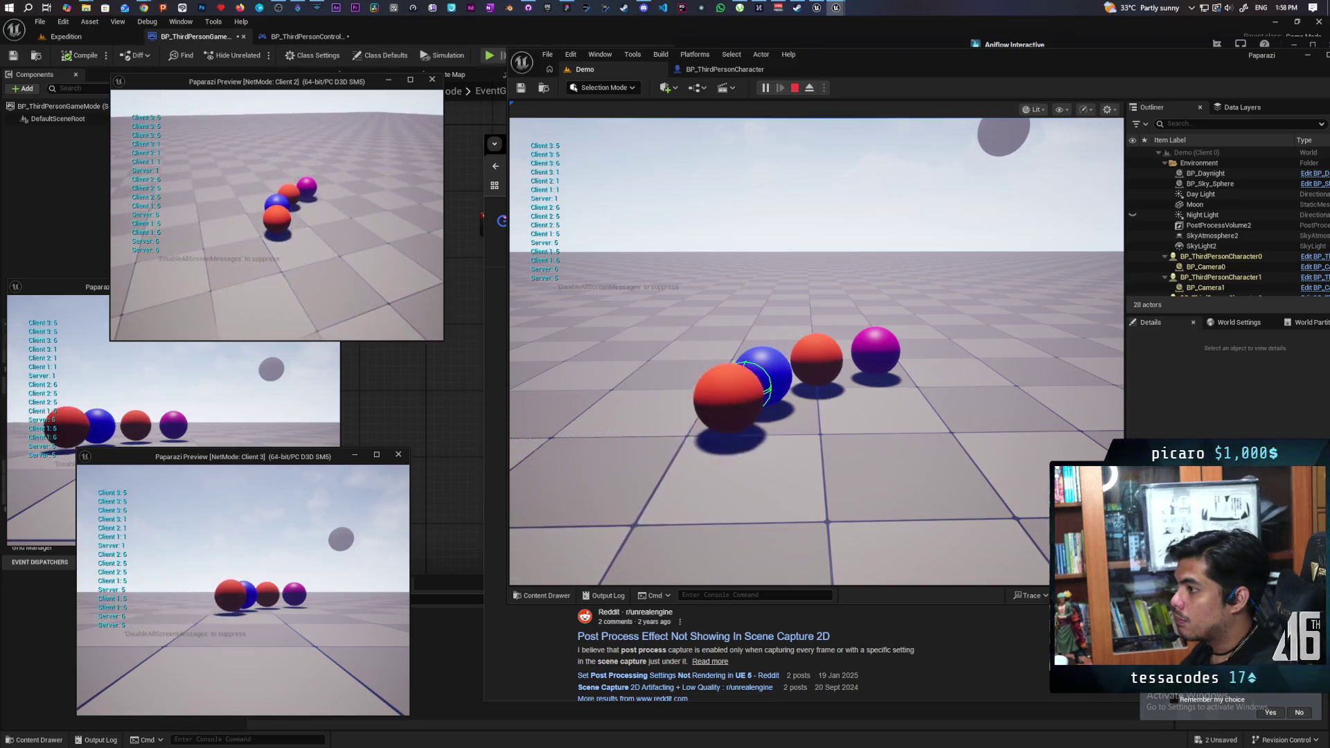
pyautogui.hotkey('alt', 'Tab')
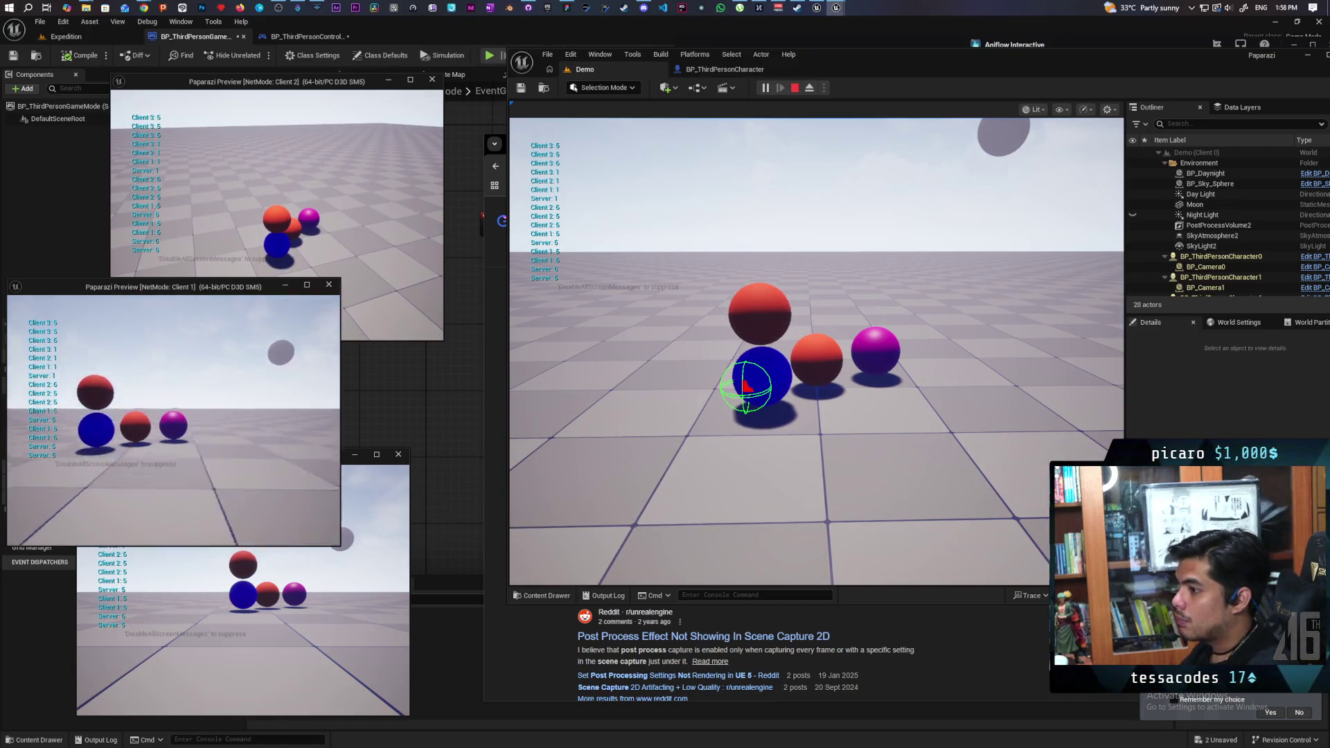
pyautogui.press('w')
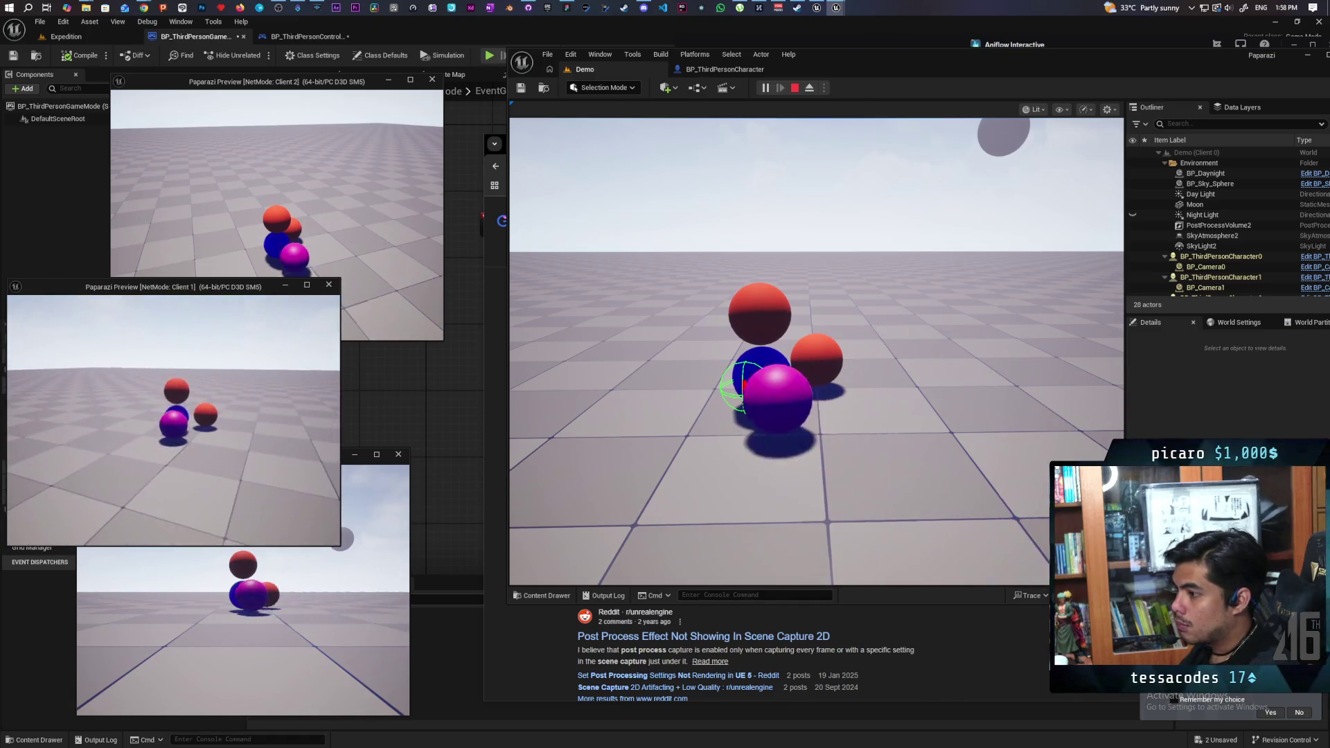
pyautogui.press('space')
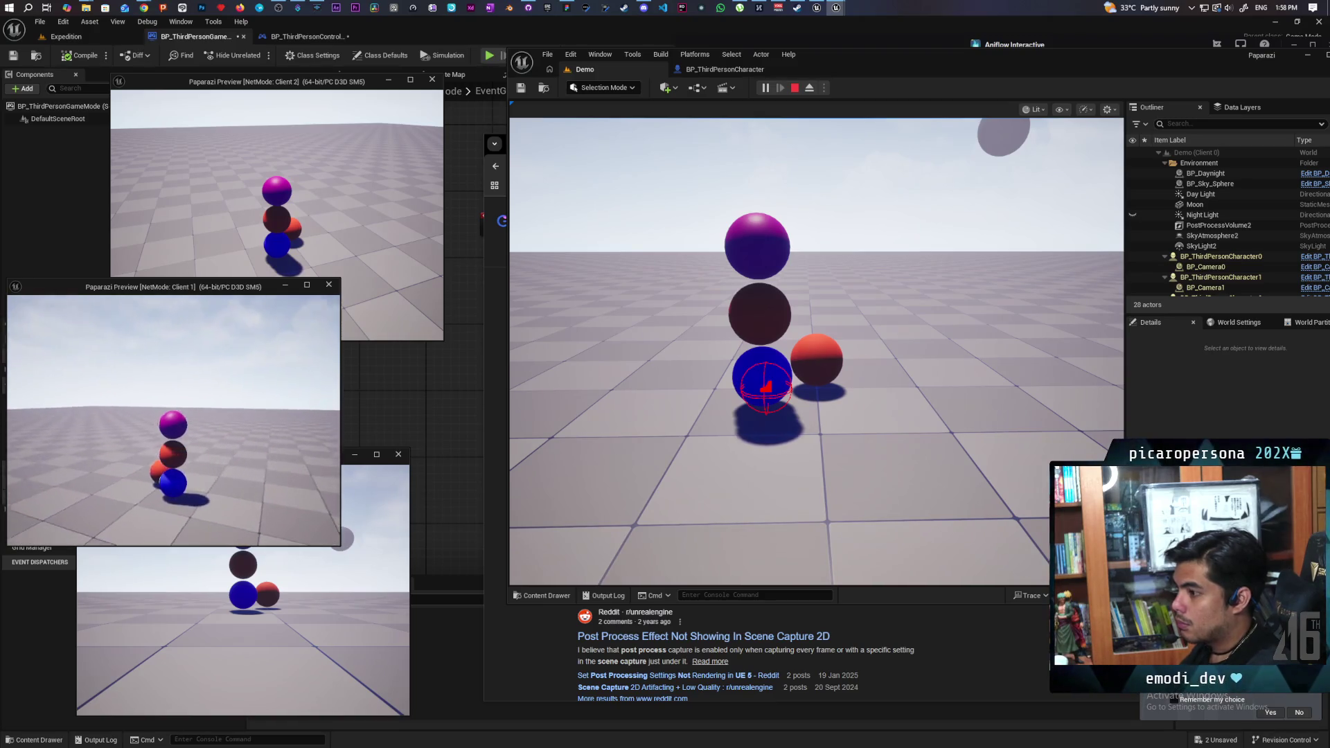
pyautogui.press('e')
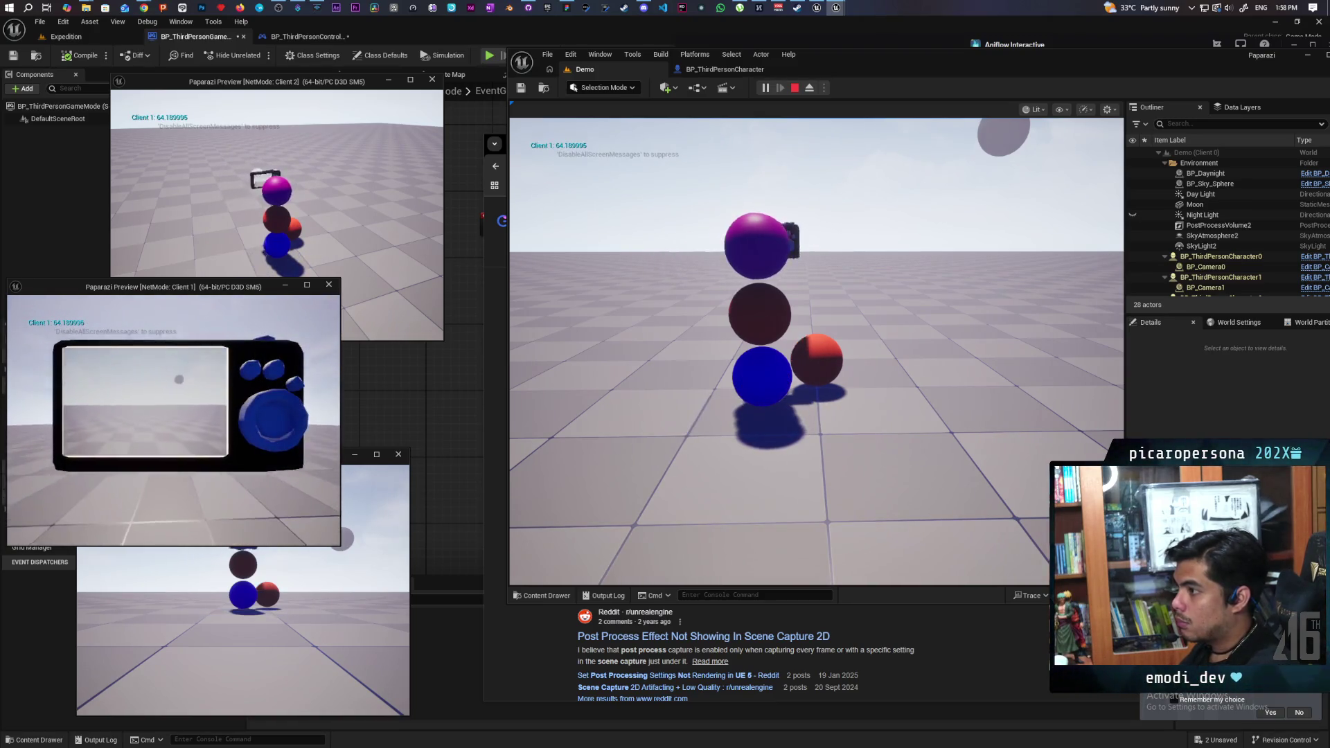
pyautogui.press('e')
# Step: Jump the Client 2 red pawn onto the blue sphere
pyautogui.click(243, 623)
pyautogui.click(277, 173)
pyautogui.press('s')
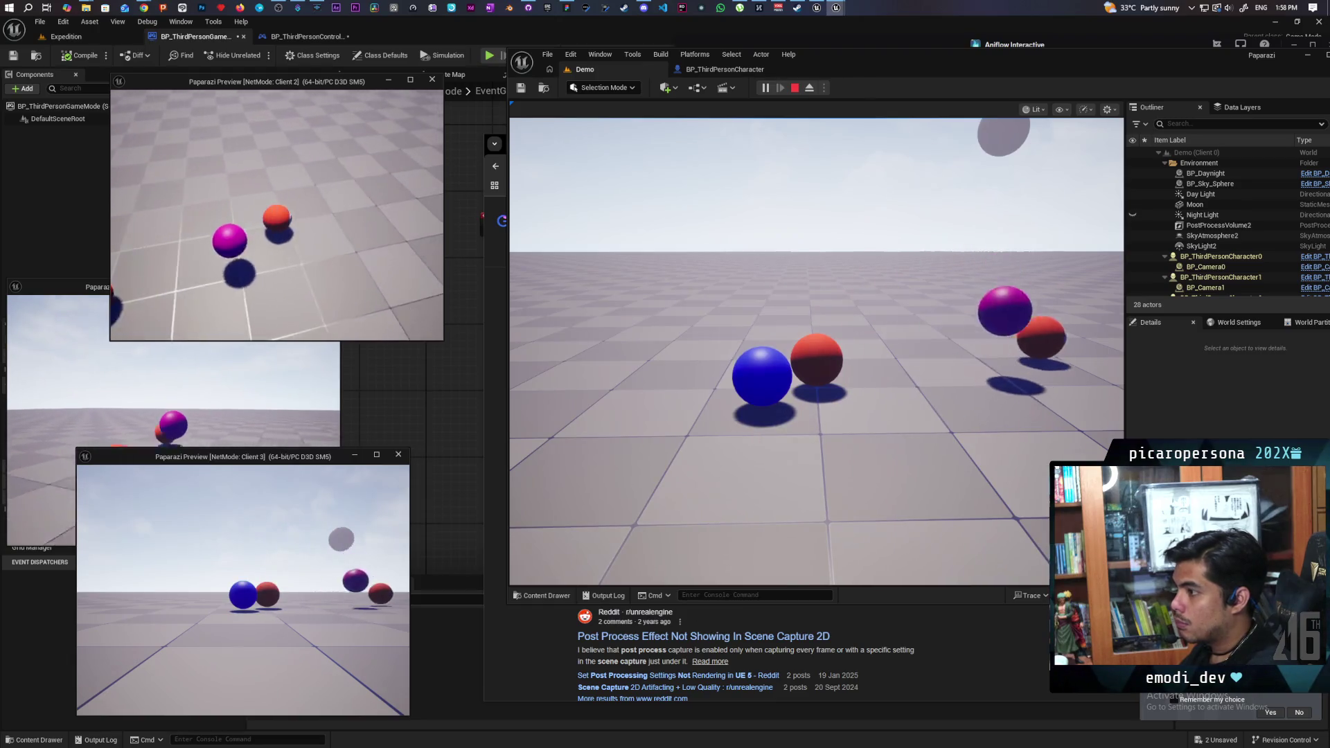
pyautogui.press('w')
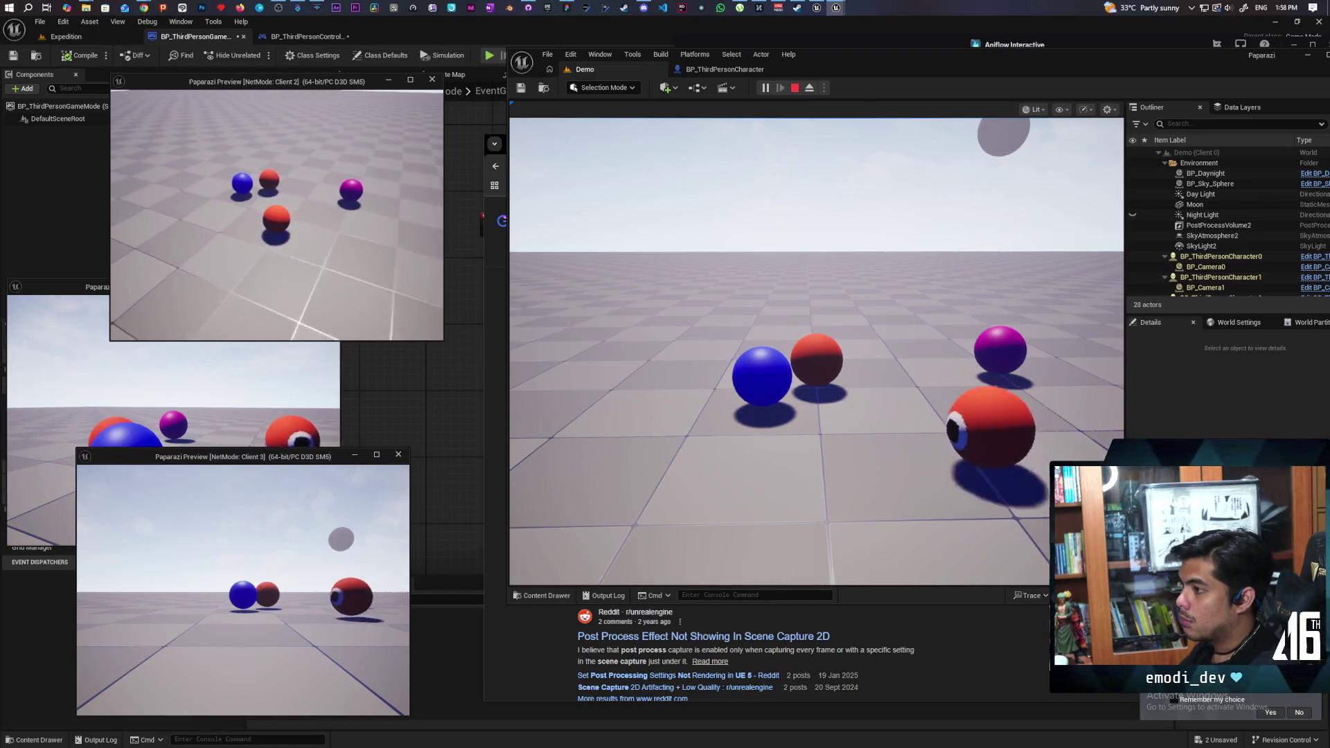
pyautogui.press('w')
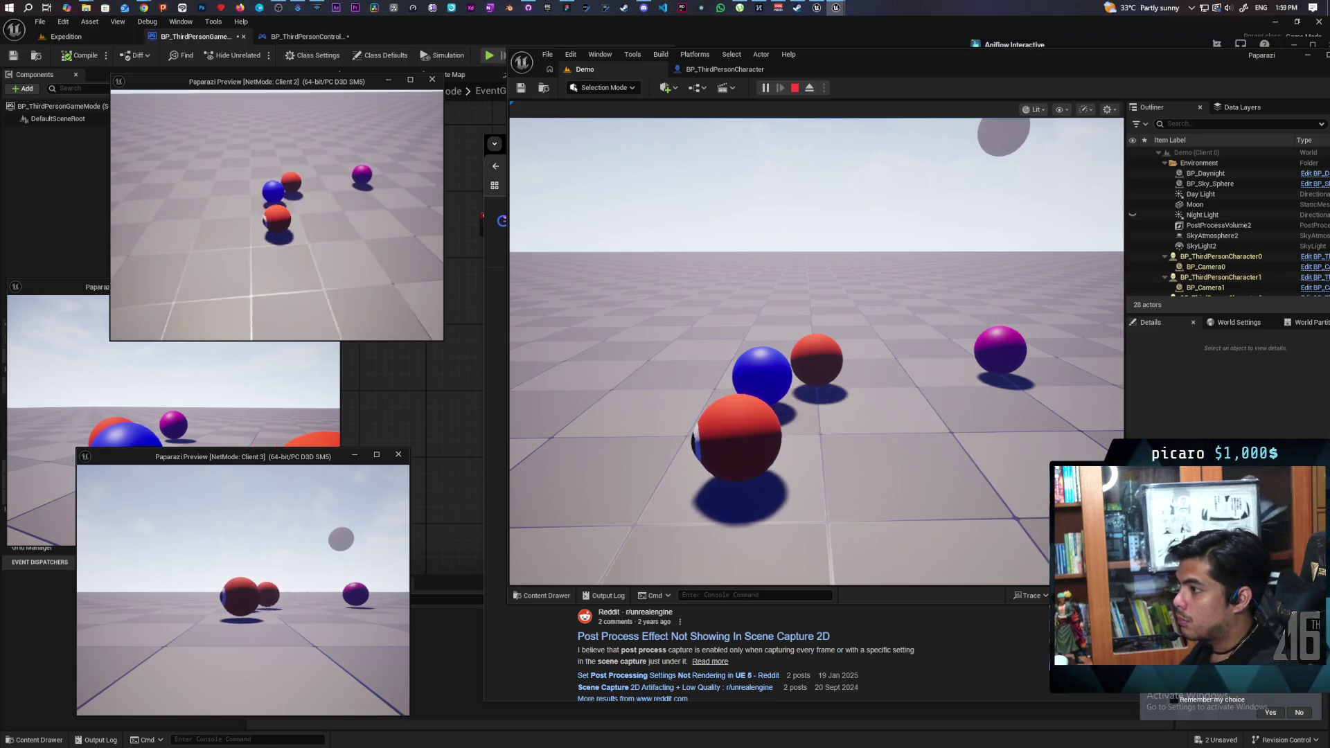
pyautogui.press('space')
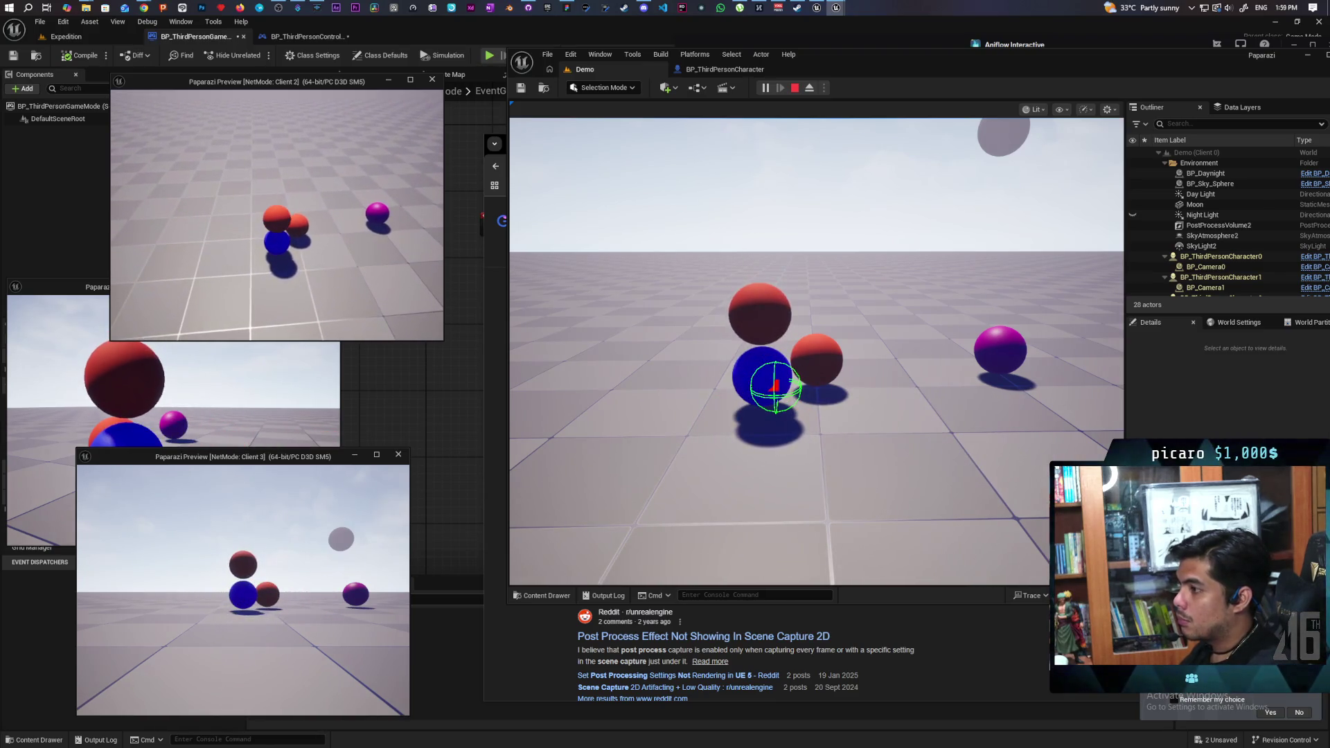
# Step: Jump the Client 1 magenta pawn onto the red sphere atop the stack
pyautogui.click(42, 367)
pyautogui.press('w')
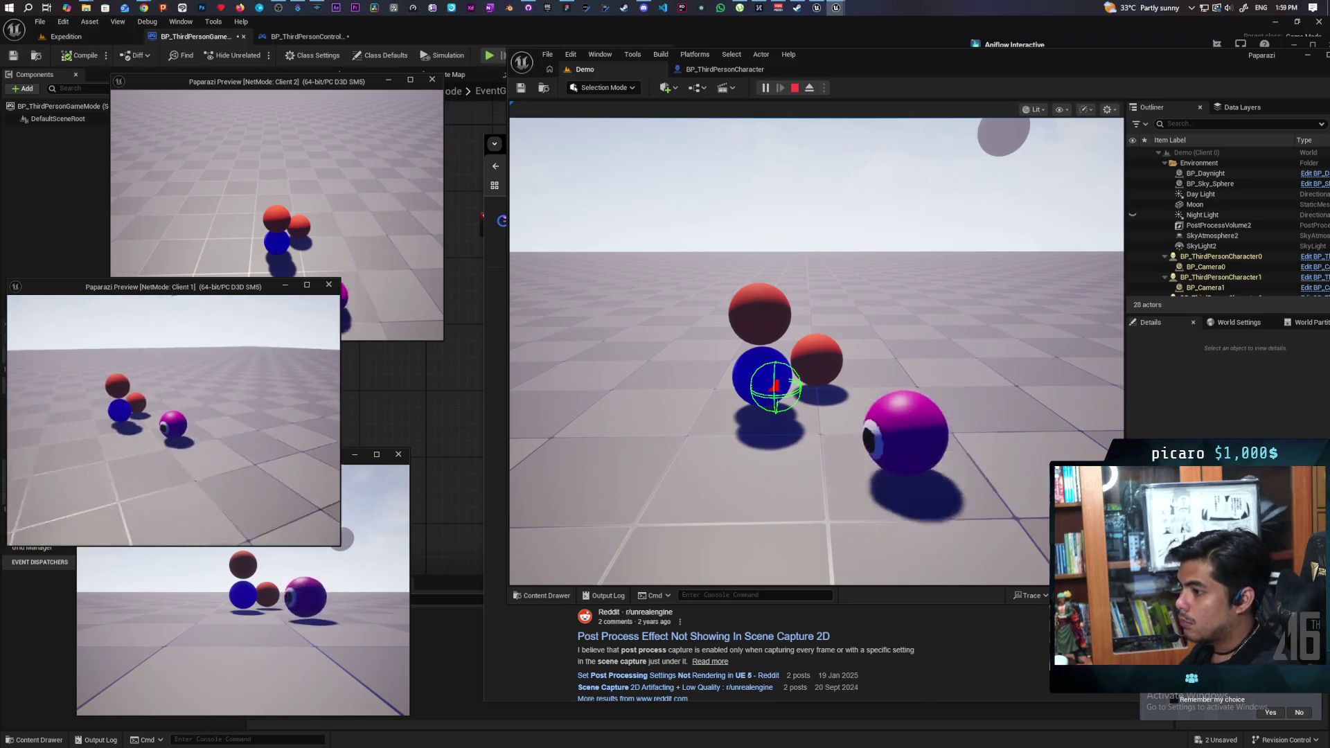
pyautogui.press('space')
pyautogui.hotkey('alt', 'Tab')
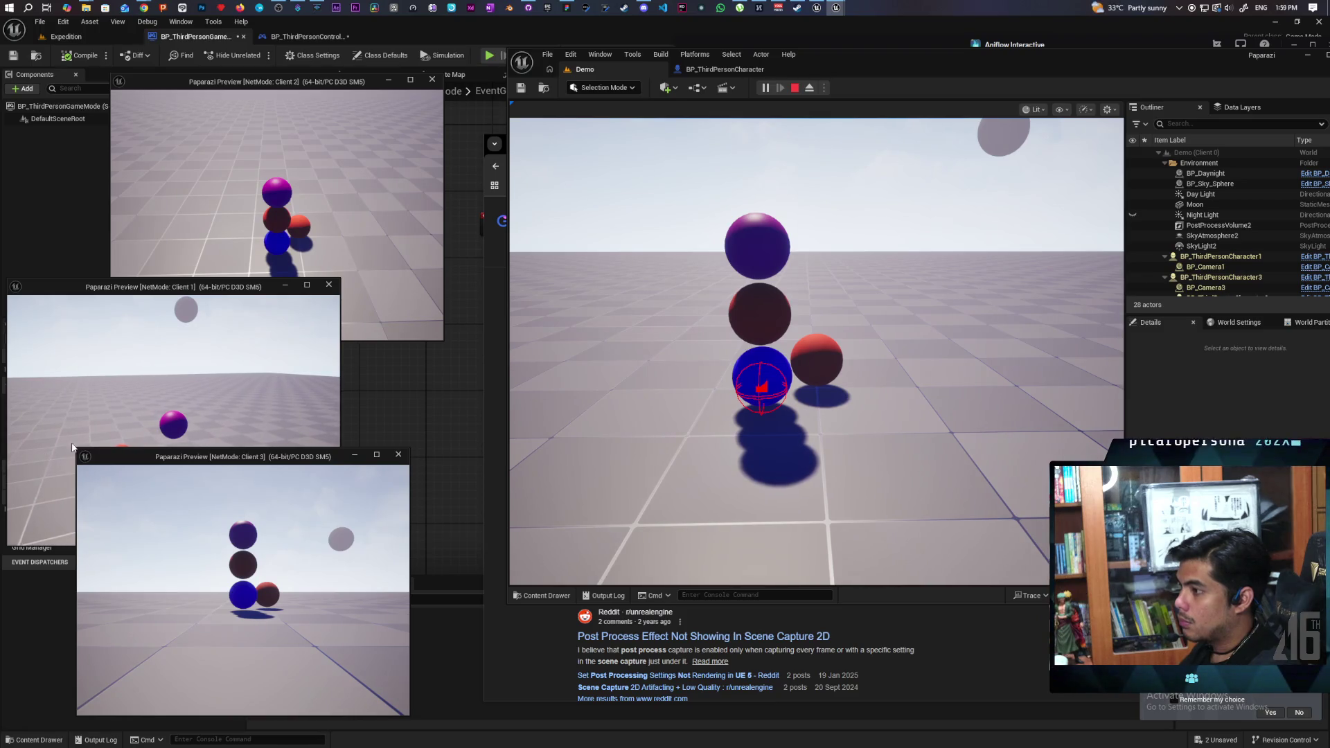
pyautogui.click(189, 401)
pyautogui.press('s')
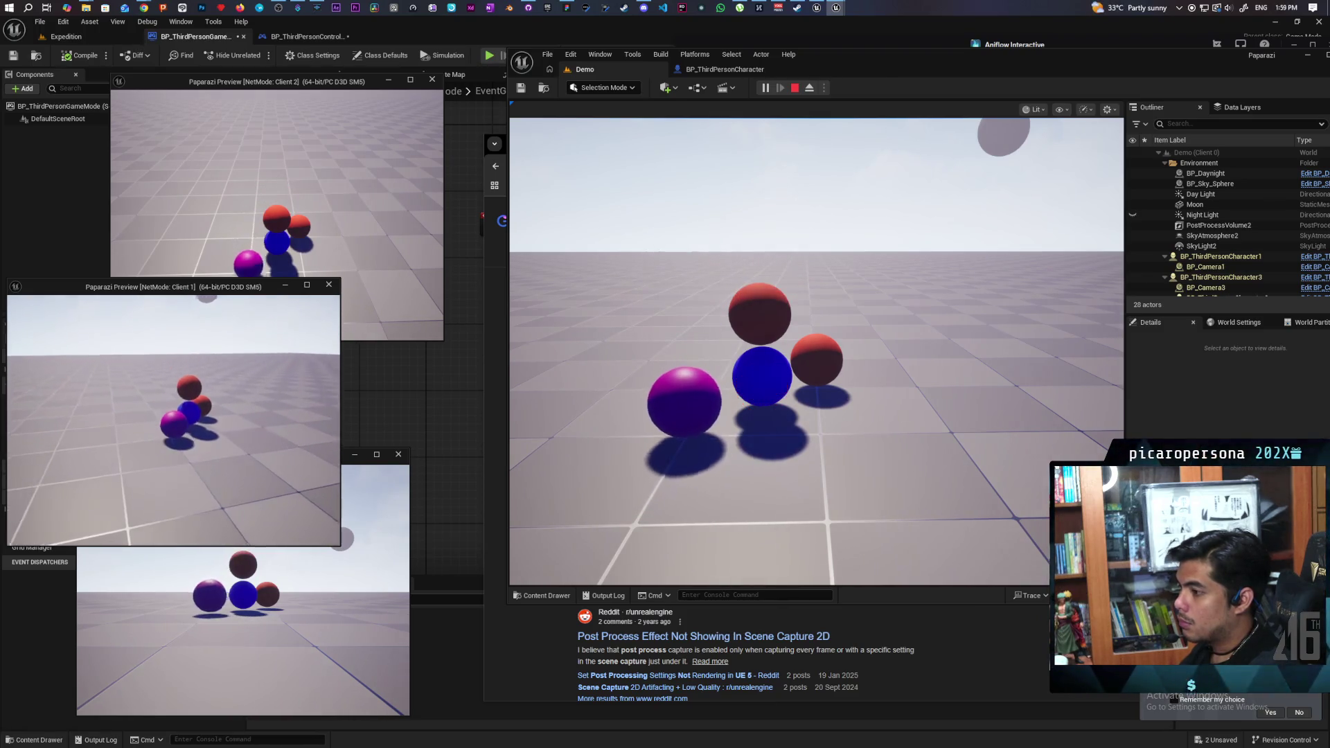
pyautogui.press('w')
pyautogui.press('w')
pyautogui.press('space')
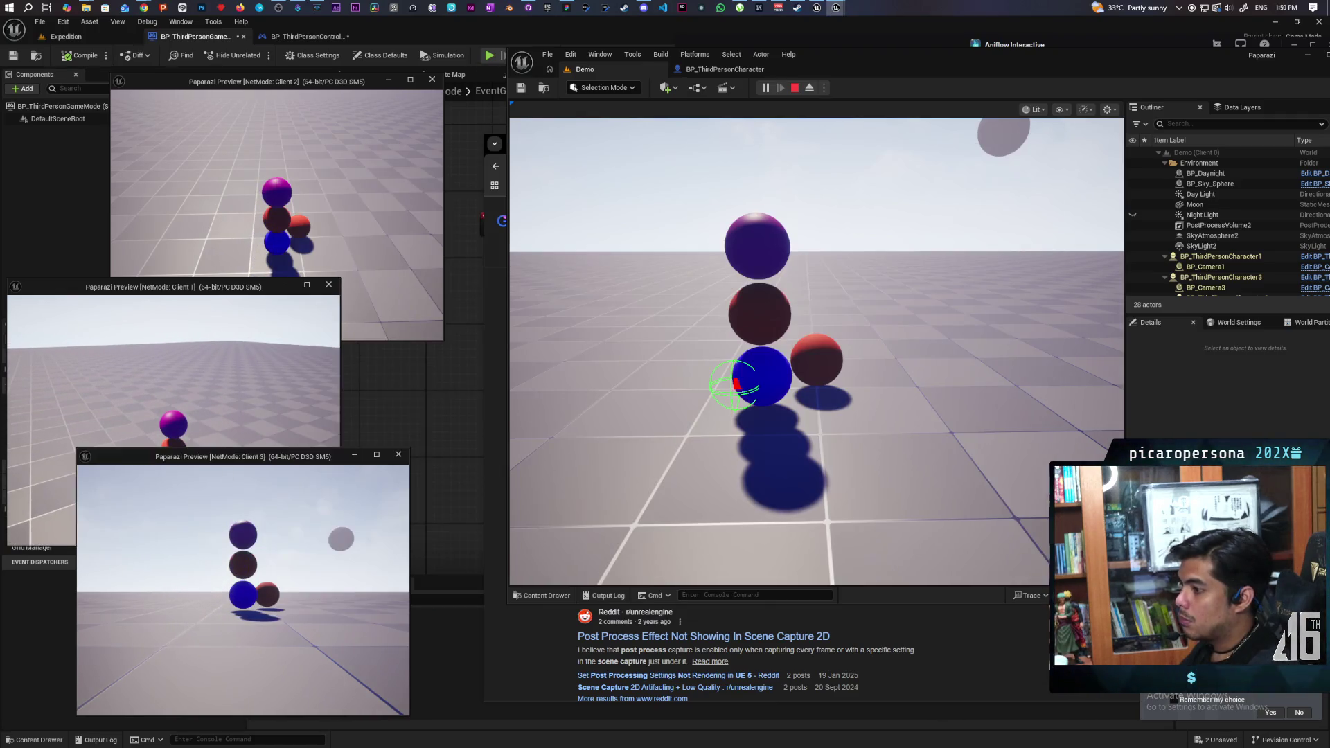
# Step: Steer the stacked pawns toward the main camera and raise the server character's camera
pyautogui.click(243, 623)
pyautogui.press('s')
pyautogui.press('w')
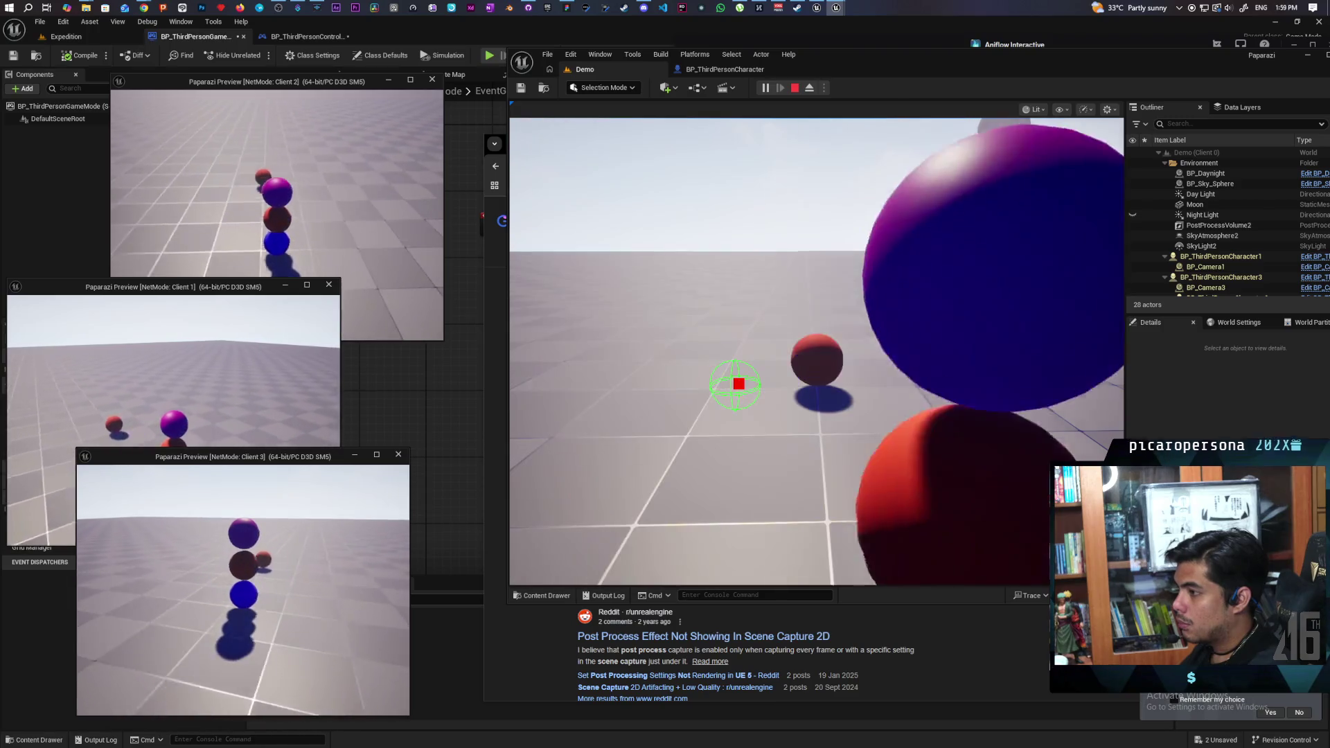
pyautogui.press('s')
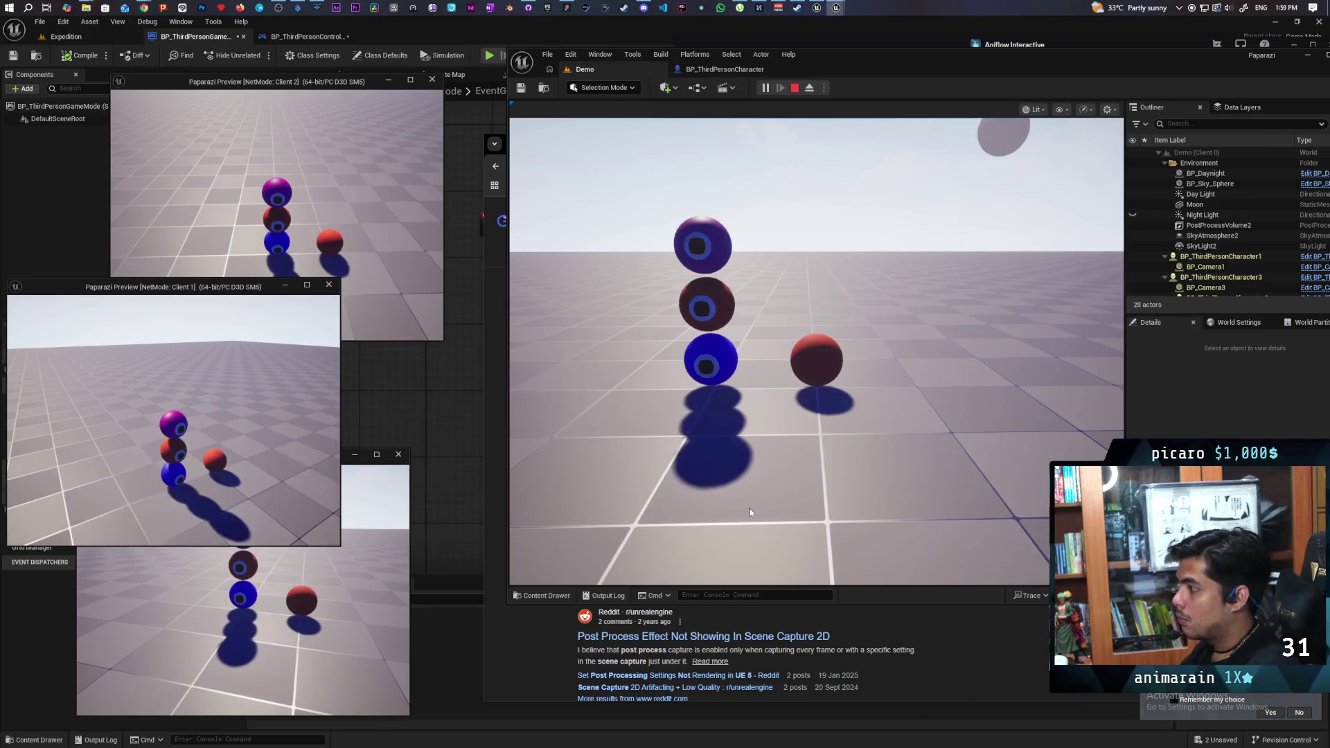
pyautogui.click(817, 346)
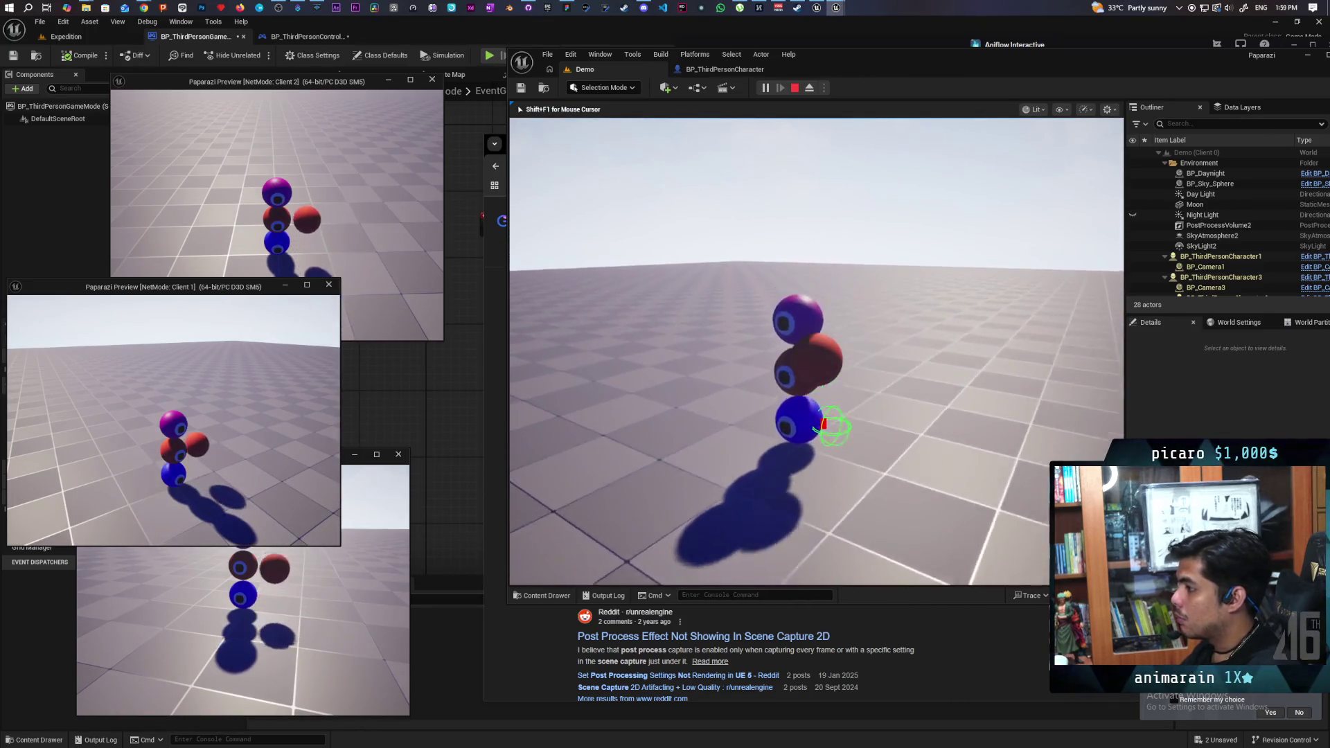
pyautogui.press('e')
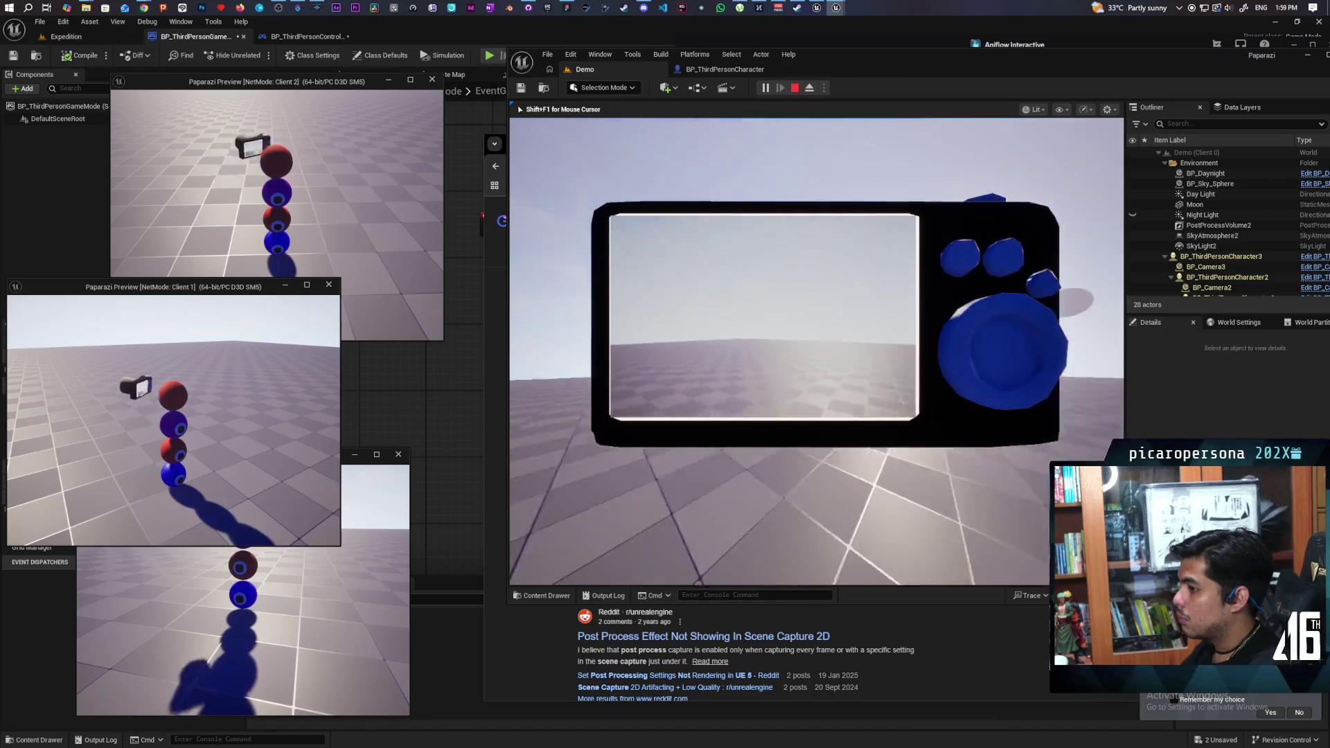
# Step: Lower the held camera, then stop the session to reveal the Accessed None errors on S_Guy Below
pyautogui.rightClick(611, 509)
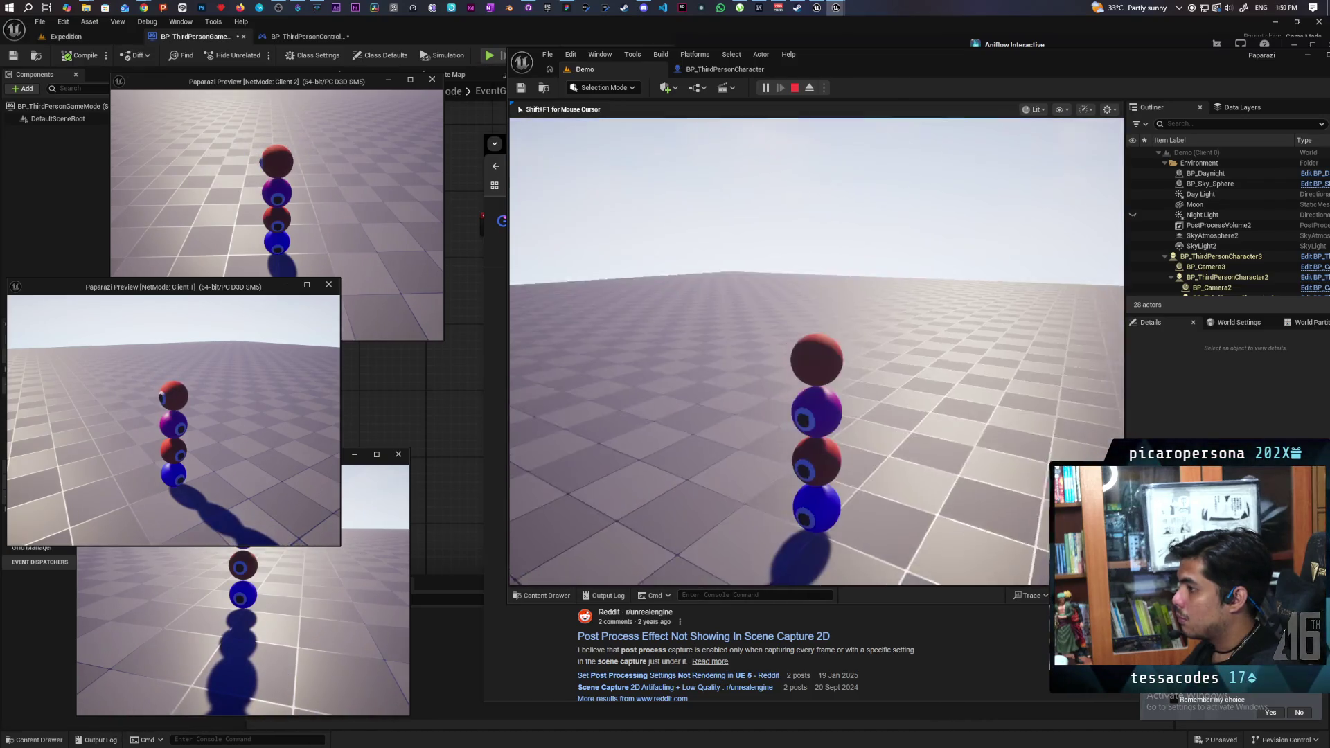
pyautogui.click(427, 278)
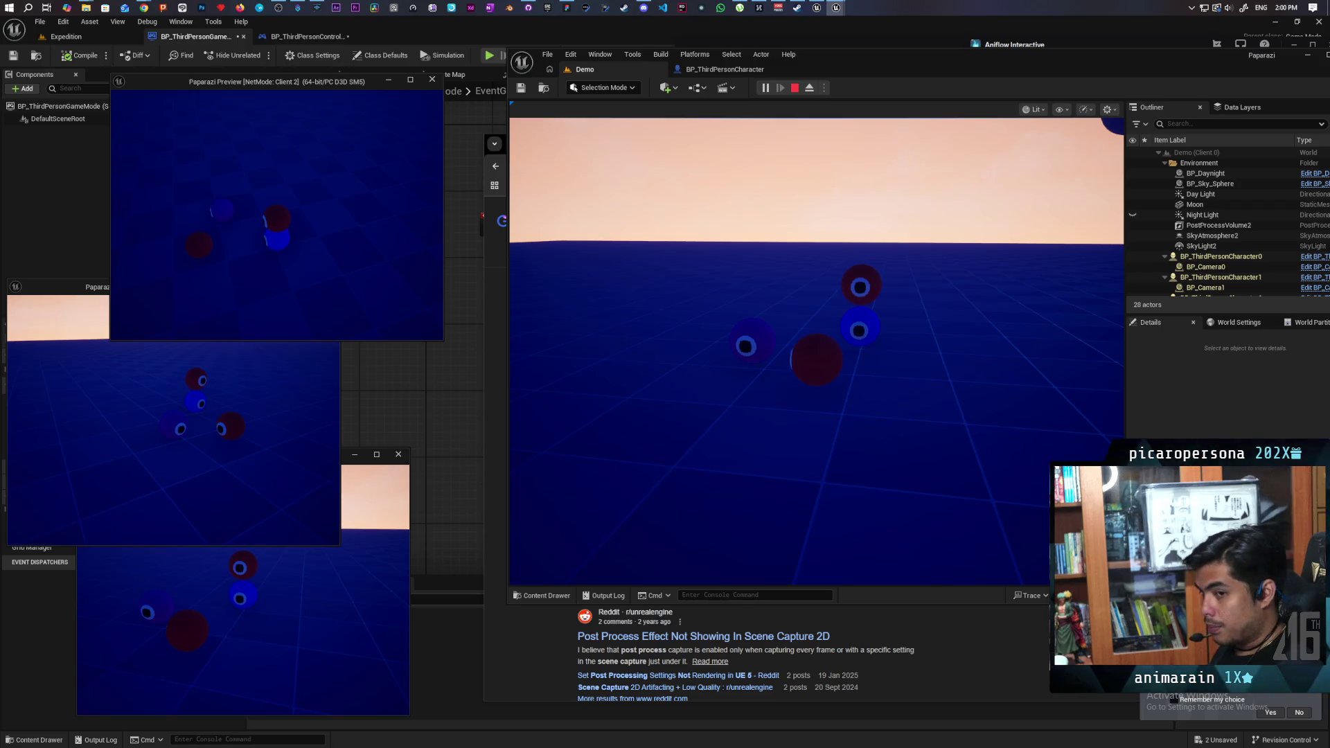
pyautogui.press('Escape')
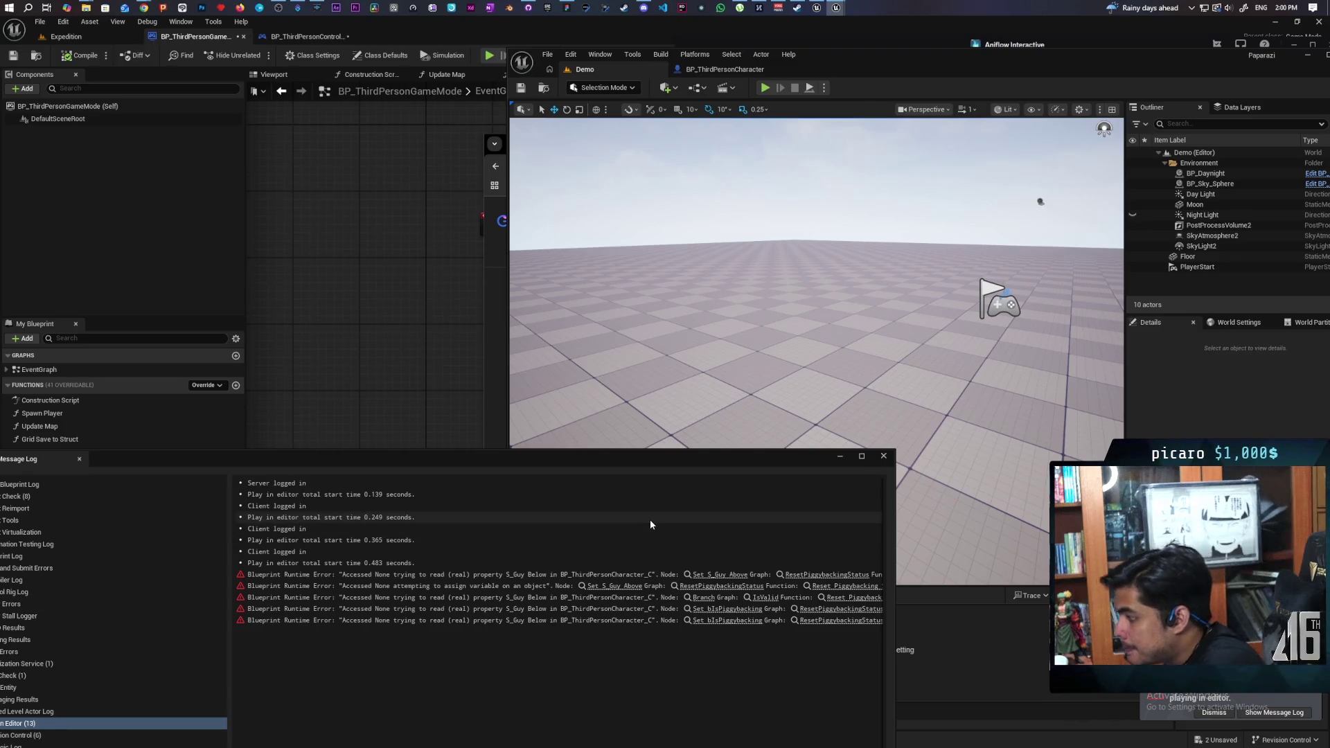
# Step: Open the Set S_Guy Above node from the first Message Log error and zoom out
pyautogui.click(738, 576)
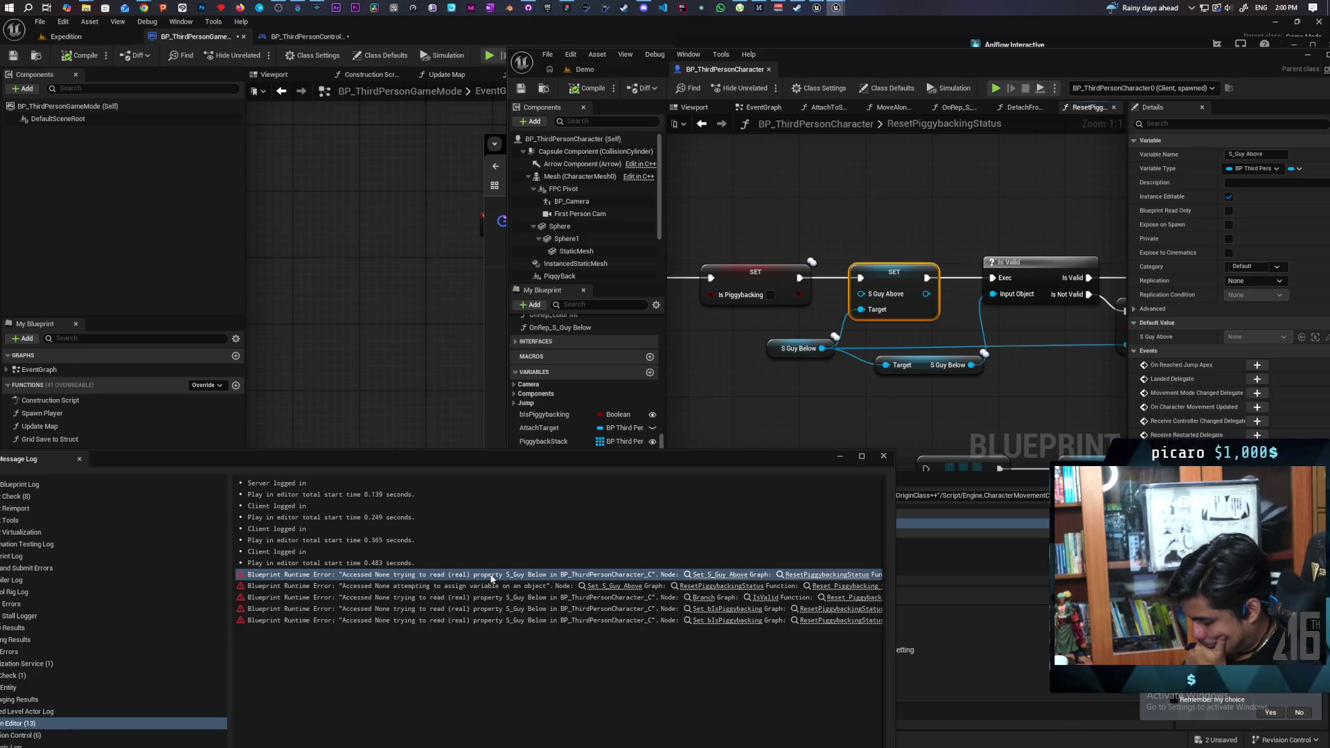
pyautogui.scroll(-4, 874, 380)
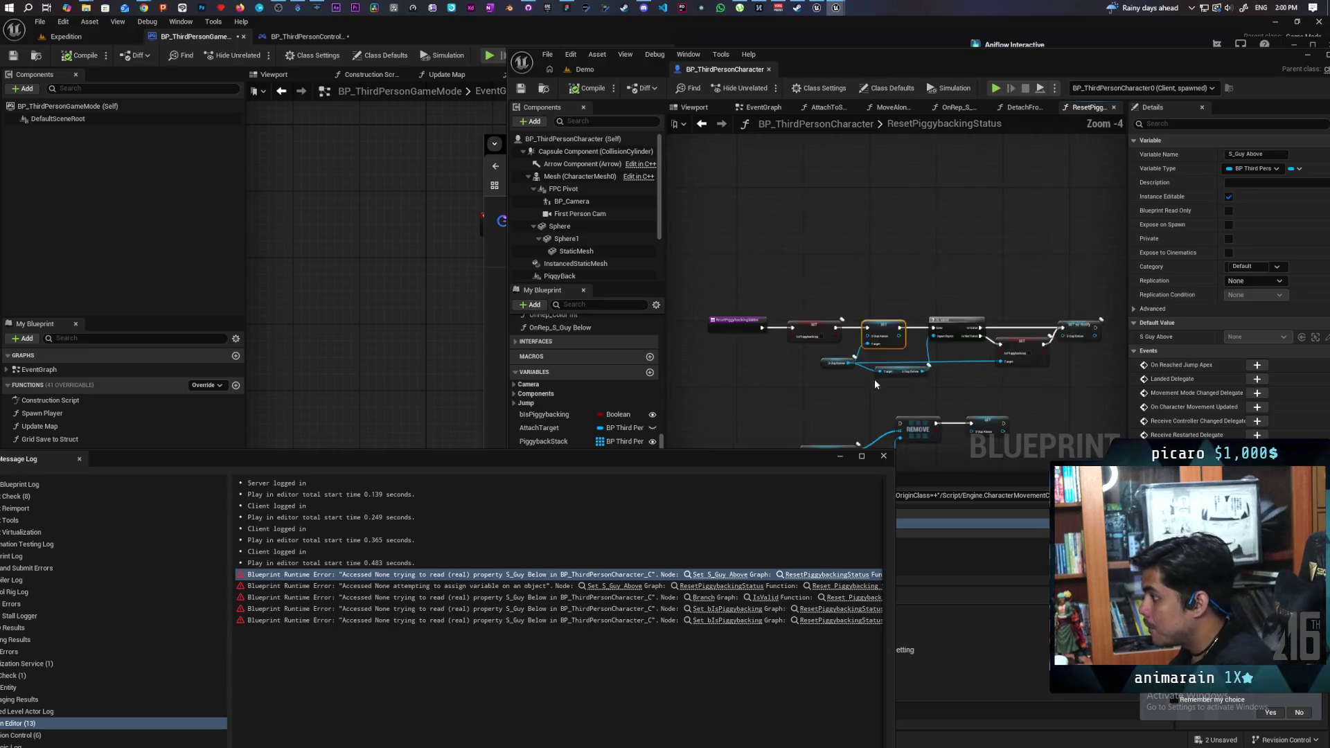
# Step: Delete the stray S_Guy Above setter and getter and add an Is Valid check fed by S Guy Below
pyautogui.press('Delete')
pyautogui.scroll(3, 991, 323)
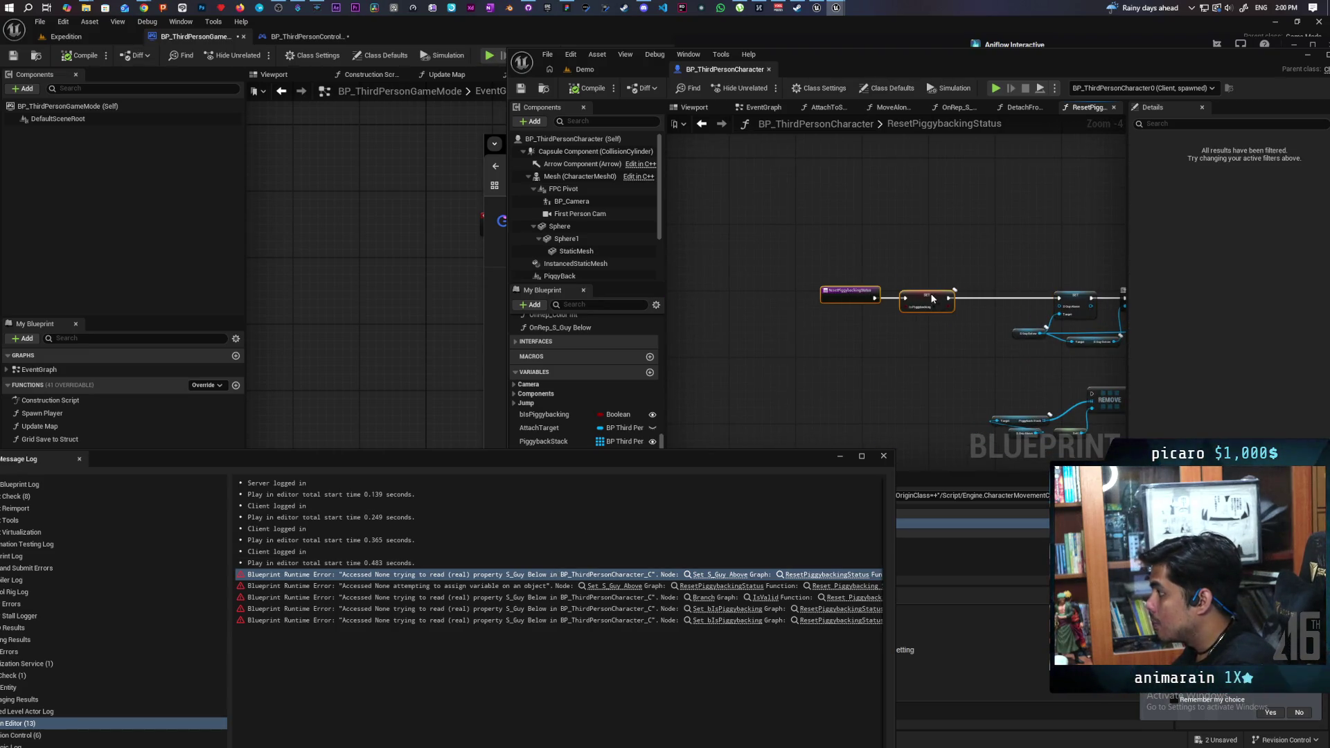
pyautogui.moveTo(971, 323)
pyautogui.mouseDown()
pyautogui.moveTo(743, 325)
pyautogui.moveTo(760, 338)
pyautogui.moveTo(808, 262)
pyautogui.moveTo(785, 262)
pyautogui.mouseUp()
pyautogui.hotkey('ctrl', 'v')
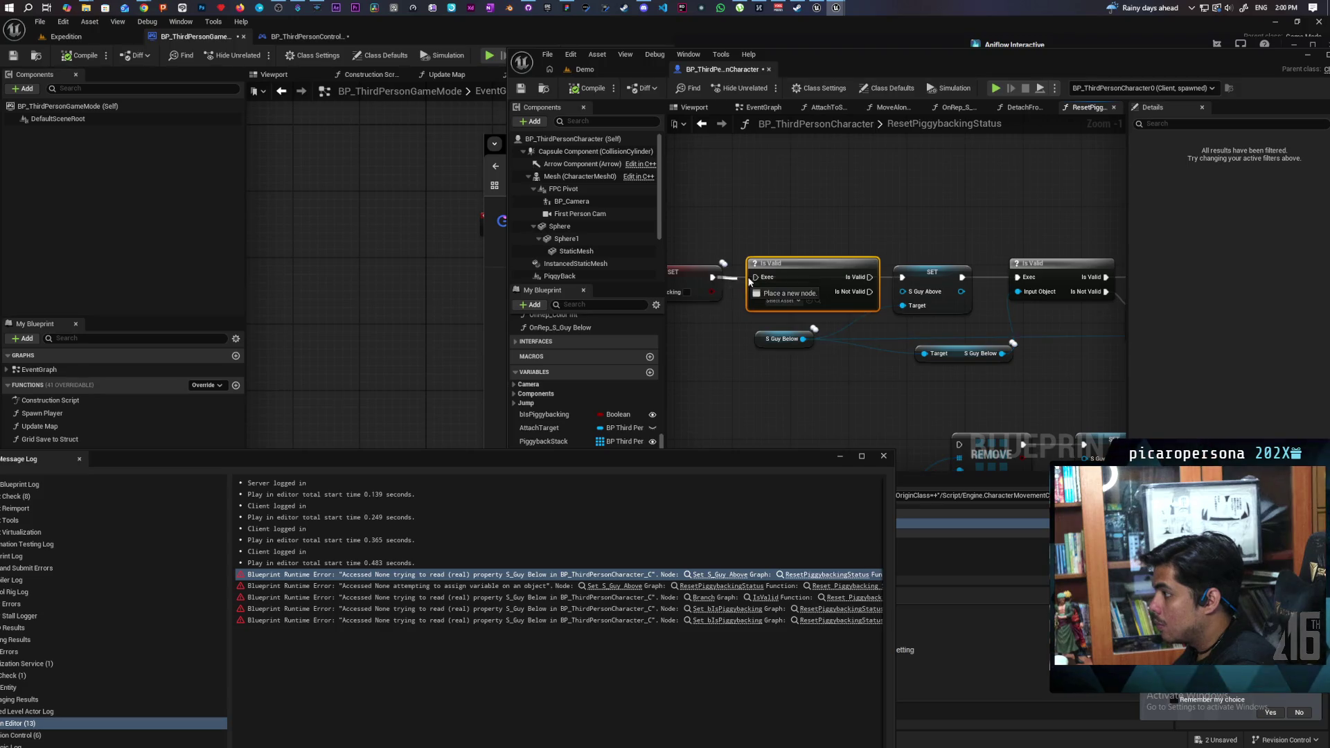
pyautogui.moveTo(803, 339); pyautogui.dragTo(757, 292)
# Step: Wire Is Valid to the SET and SET w/ Notify nodes, compile, and revisit the S_Guy Above error
pyautogui.moveTo(844, 277); pyautogui.dragTo(905, 280)
pyautogui.moveTo(974, 362); pyautogui.dragTo(823, 359)
pyautogui.moveTo(946, 379)
pyautogui.mouseDown()
pyautogui.moveTo(861, 386)
pyautogui.moveTo(965, 372)
pyautogui.mouseUp()
pyautogui.moveTo(995, 262)
pyautogui.mouseDown()
pyautogui.moveTo(1099, 263)
pyautogui.moveTo(781, 270)
pyautogui.moveTo(801, 318)
pyautogui.moveTo(794, 263)
pyautogui.moveTo(893, 252)
pyautogui.mouseUp()
pyautogui.scroll(-2, 894, 253)
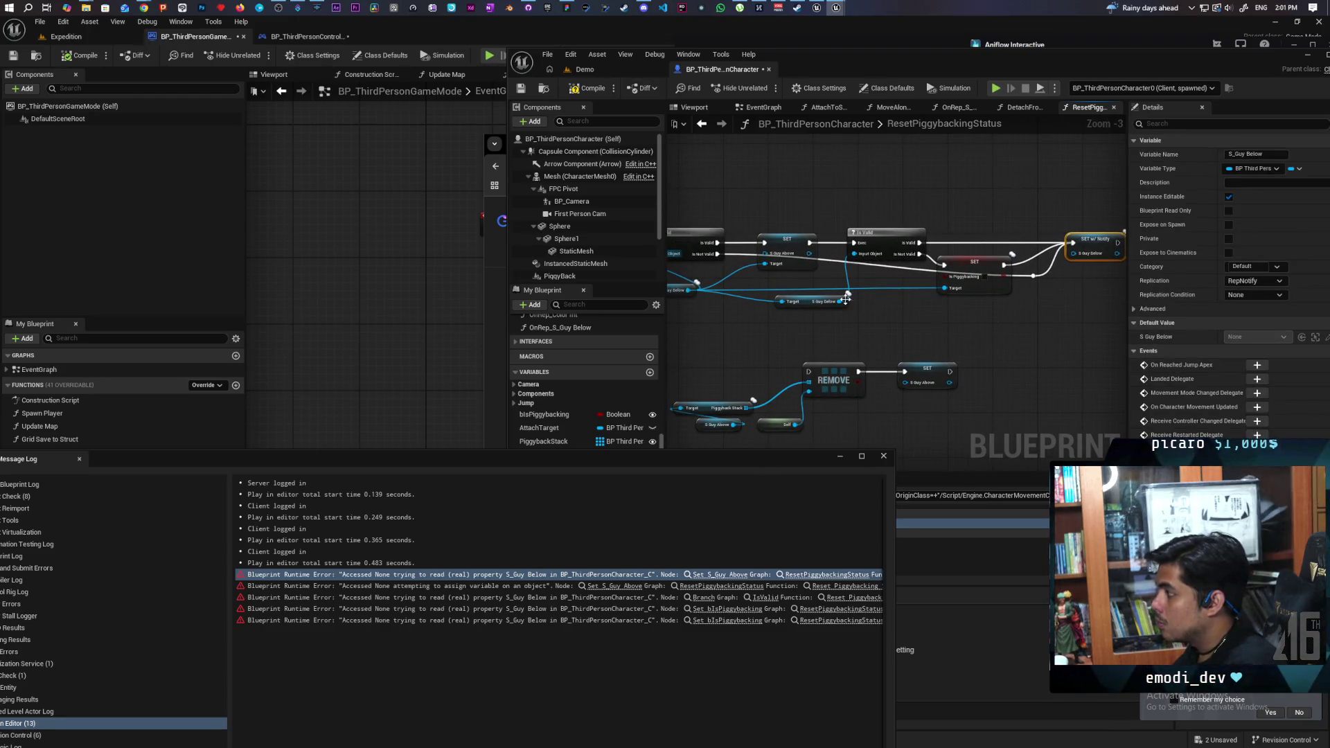
pyautogui.click(574, 89)
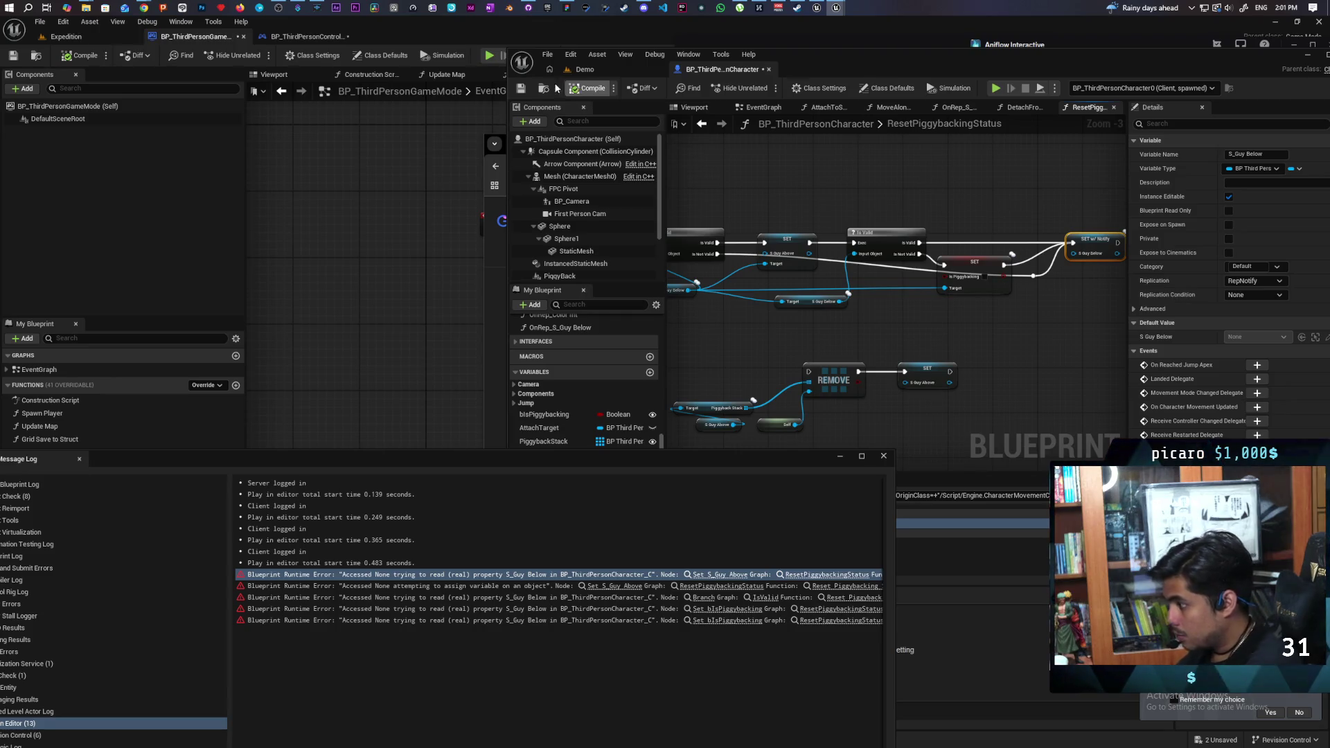
pyautogui.click(609, 586)
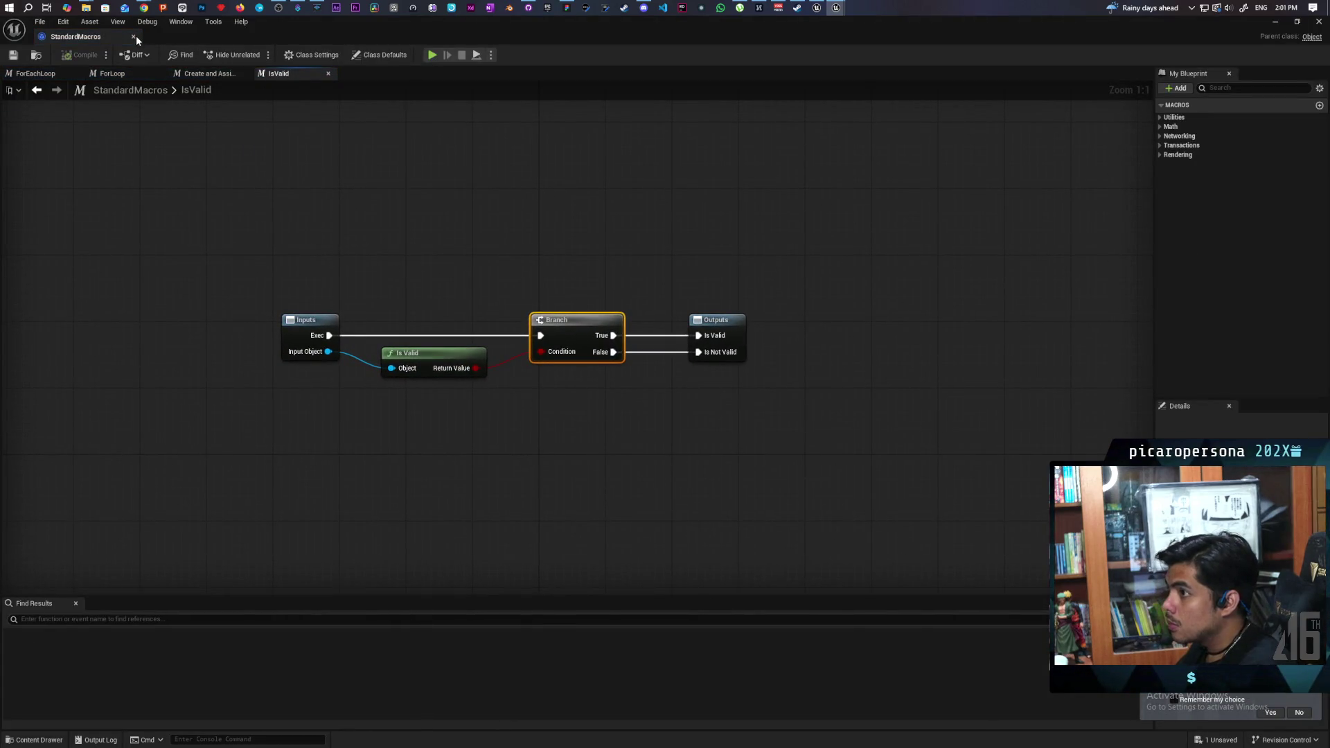
# Step: Close the StandardMacros window and check the nodes behind the bIsPiggybacking errors
pyautogui.click(135, 36)
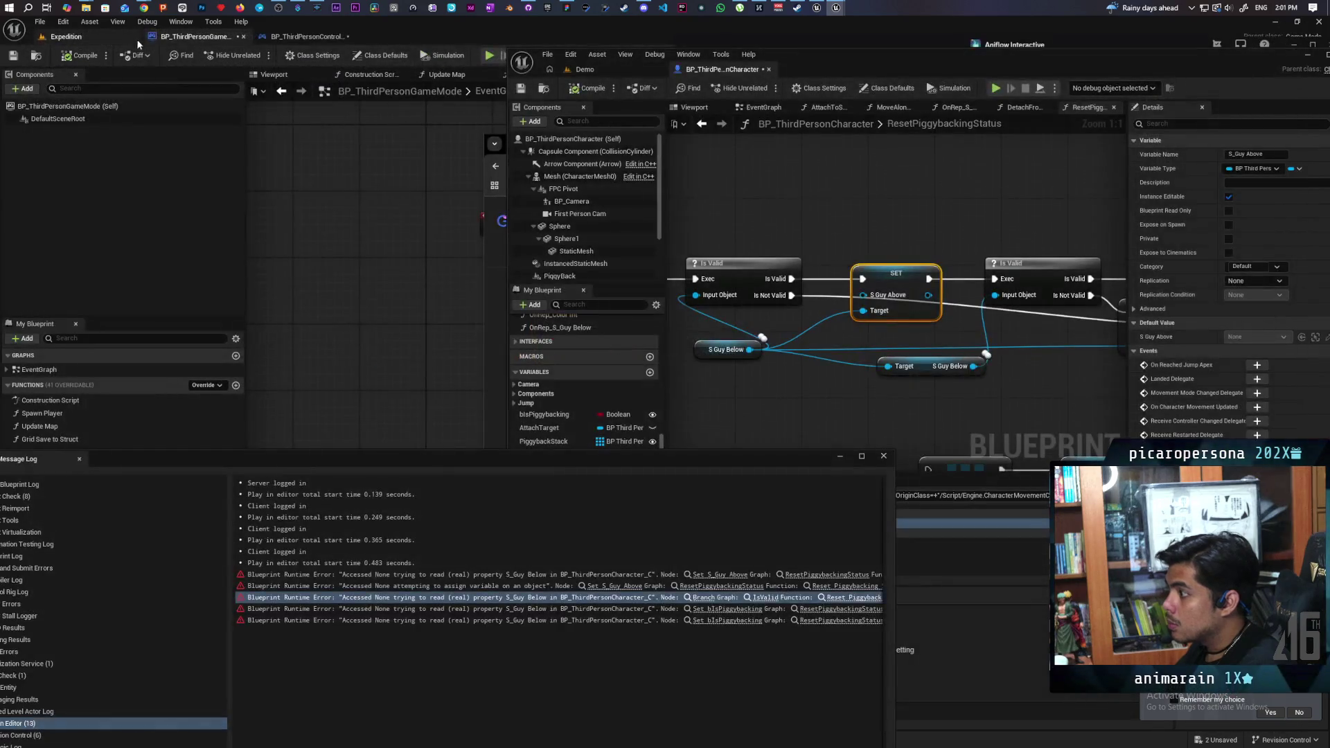
pyautogui.click(735, 610)
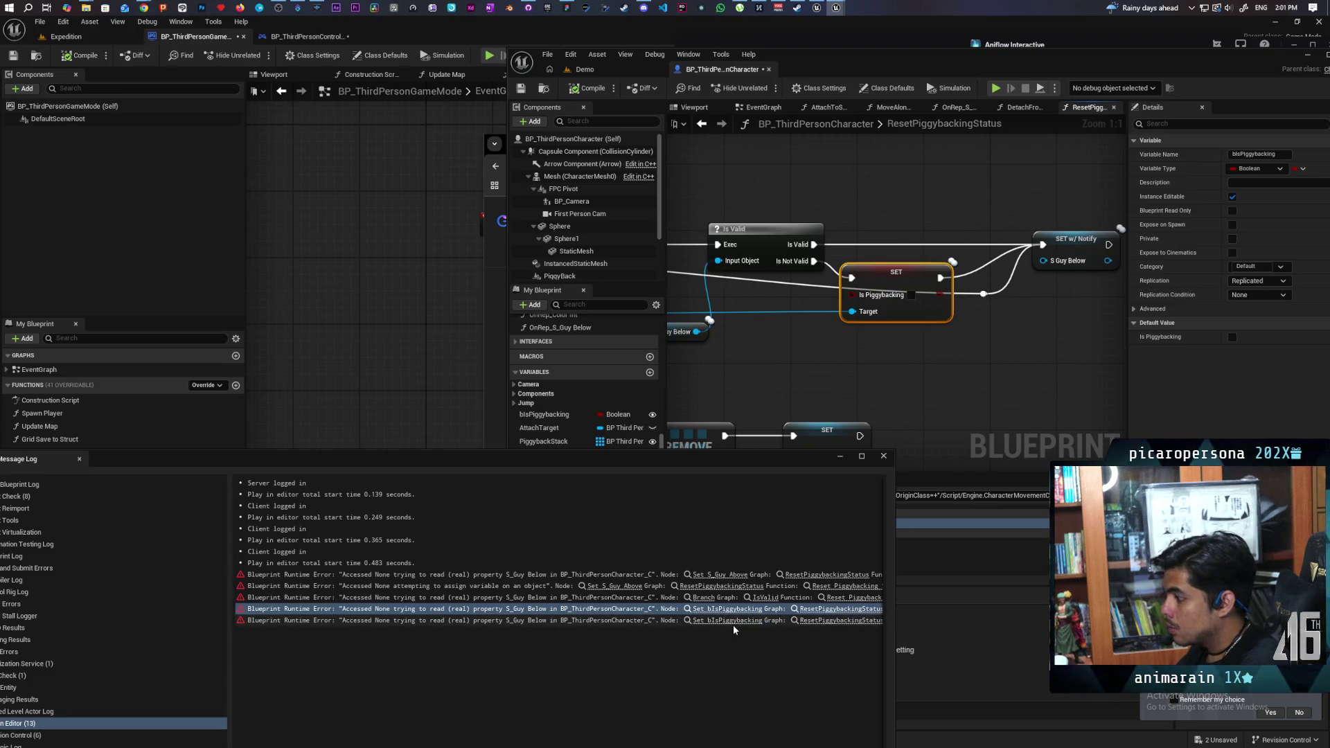
pyautogui.click(734, 623)
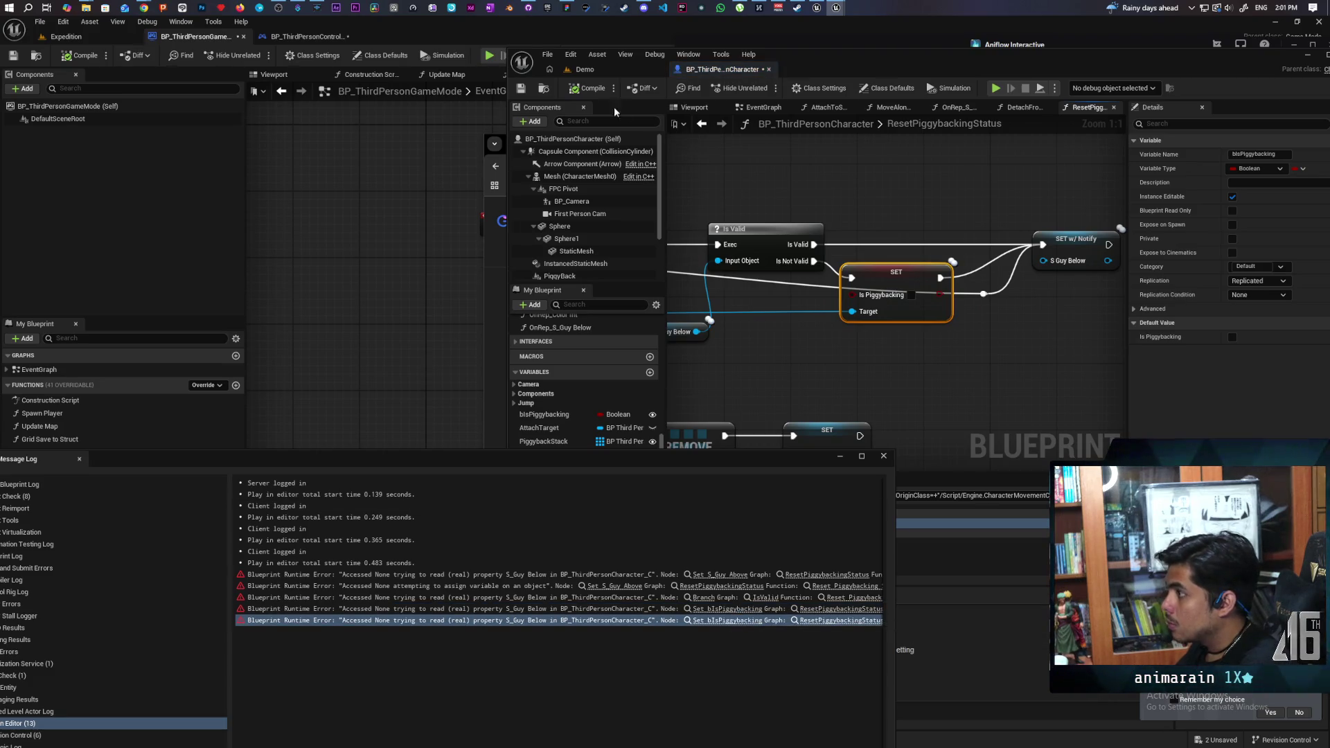
# Step: Save the character blueprint, close the Message Log, and return to the Demo level
pyautogui.click(528, 90)
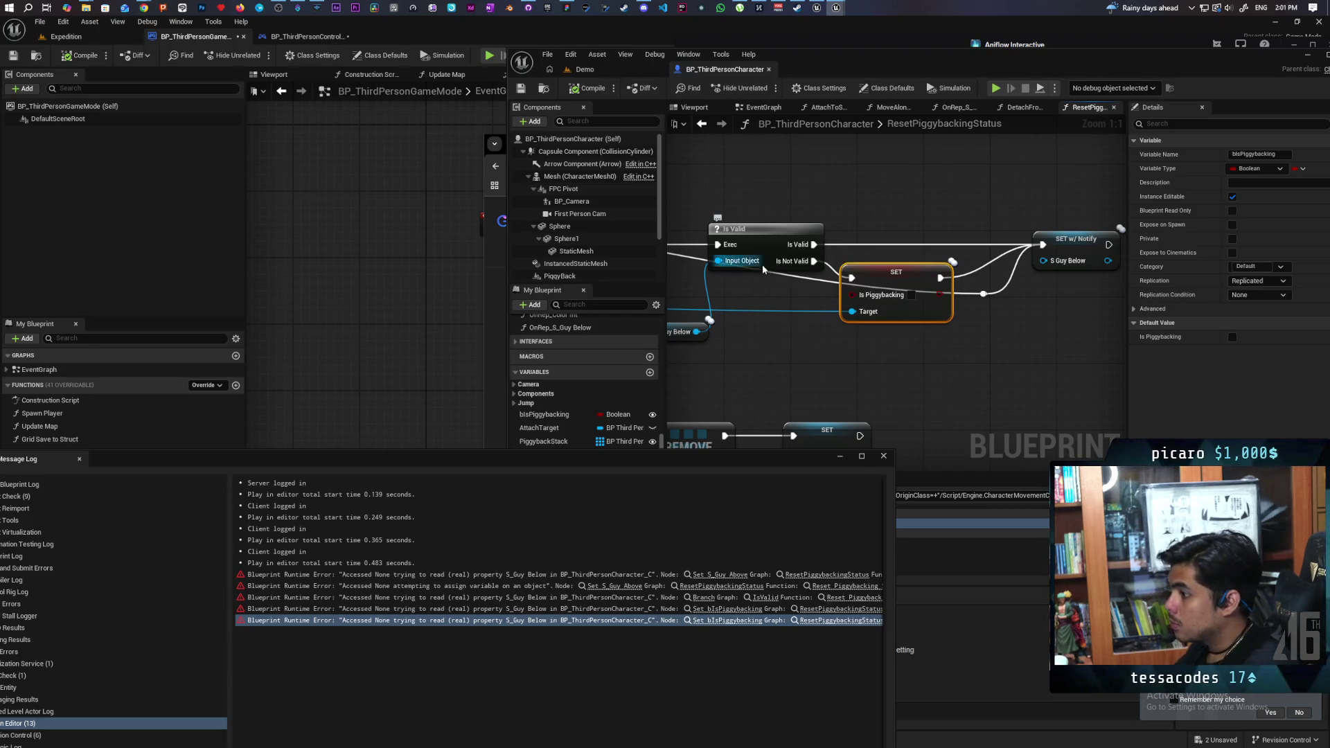
pyautogui.click(883, 456)
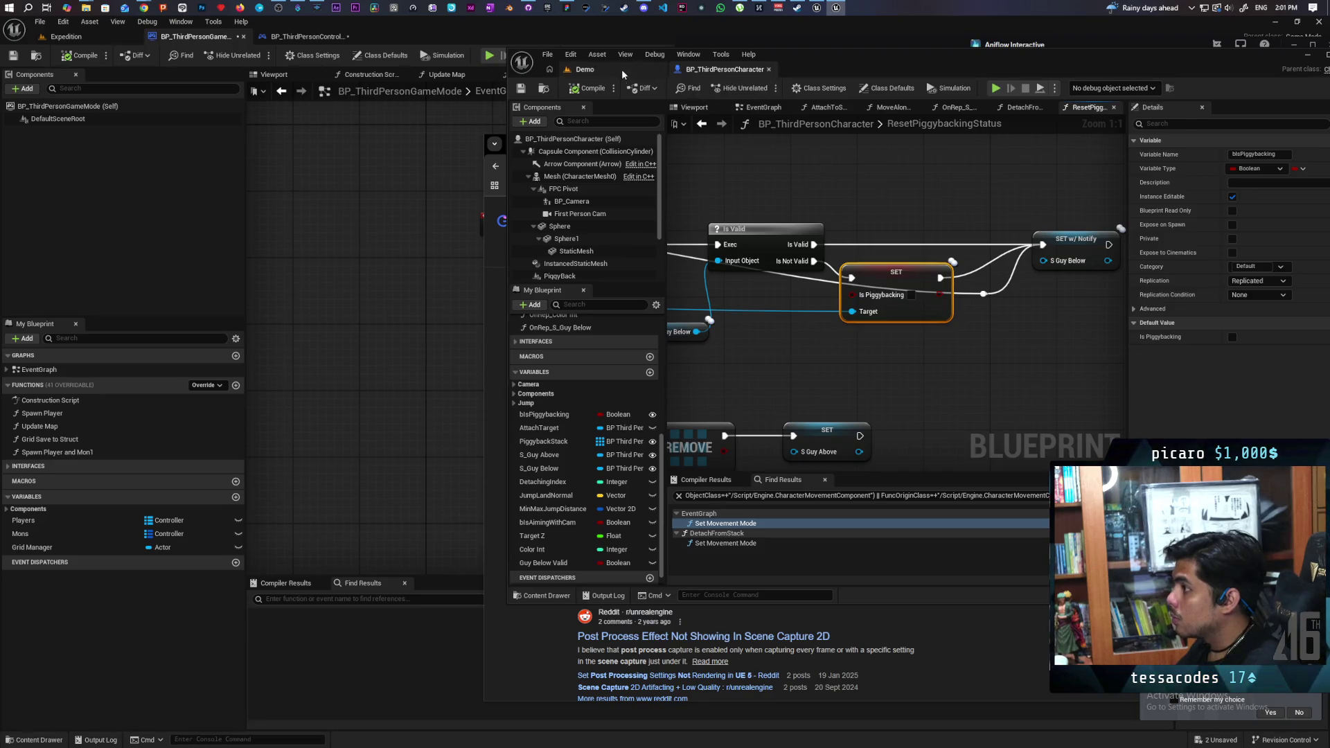
pyautogui.click(583, 69)
# Step: Start a multiplayer session and stack one cyan ball onto the other
pyautogui.click(765, 87)
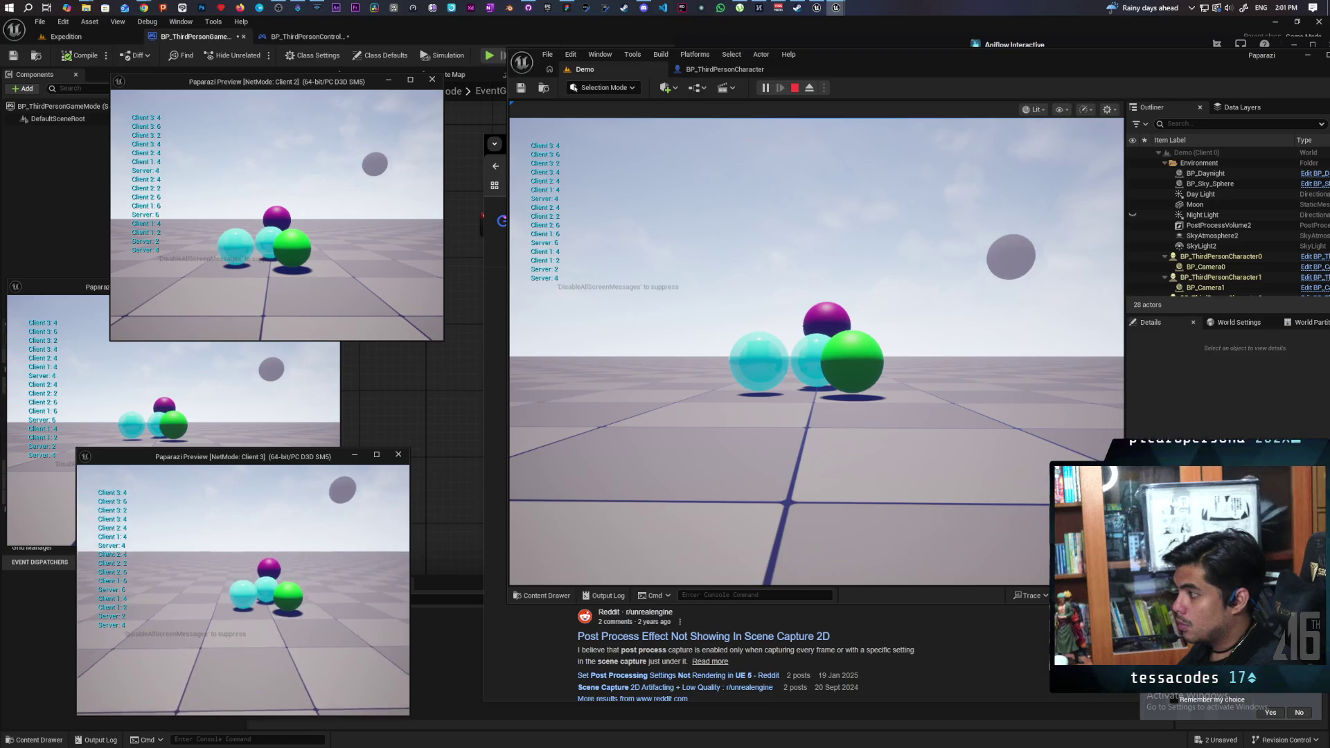
pyautogui.press('w')
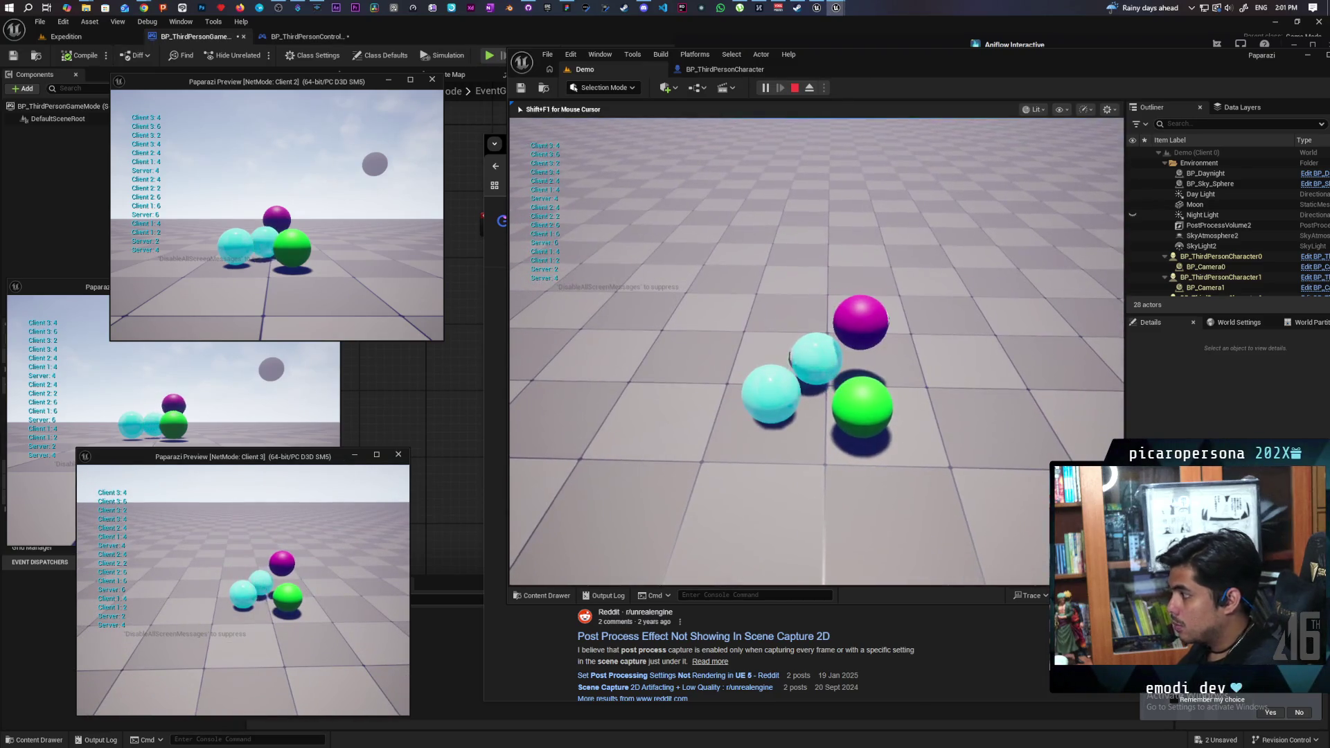
pyautogui.press('w')
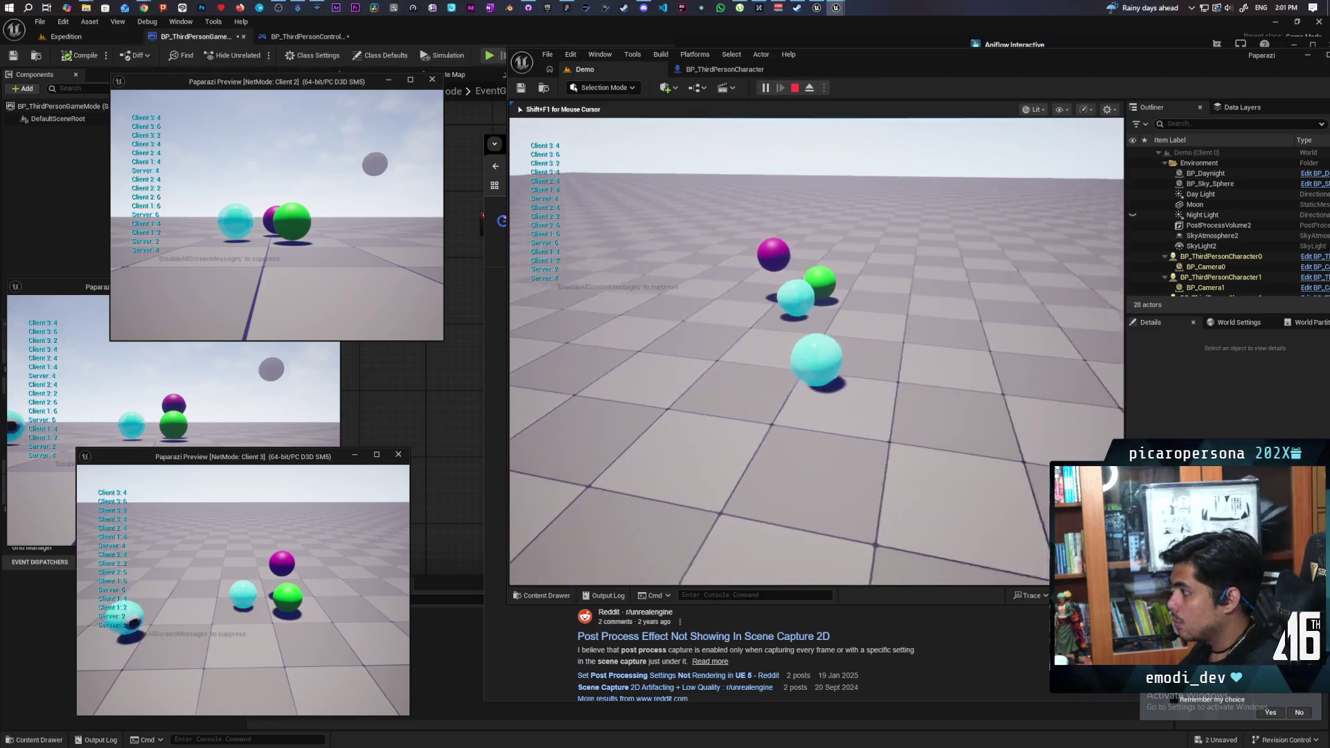
pyautogui.press('w')
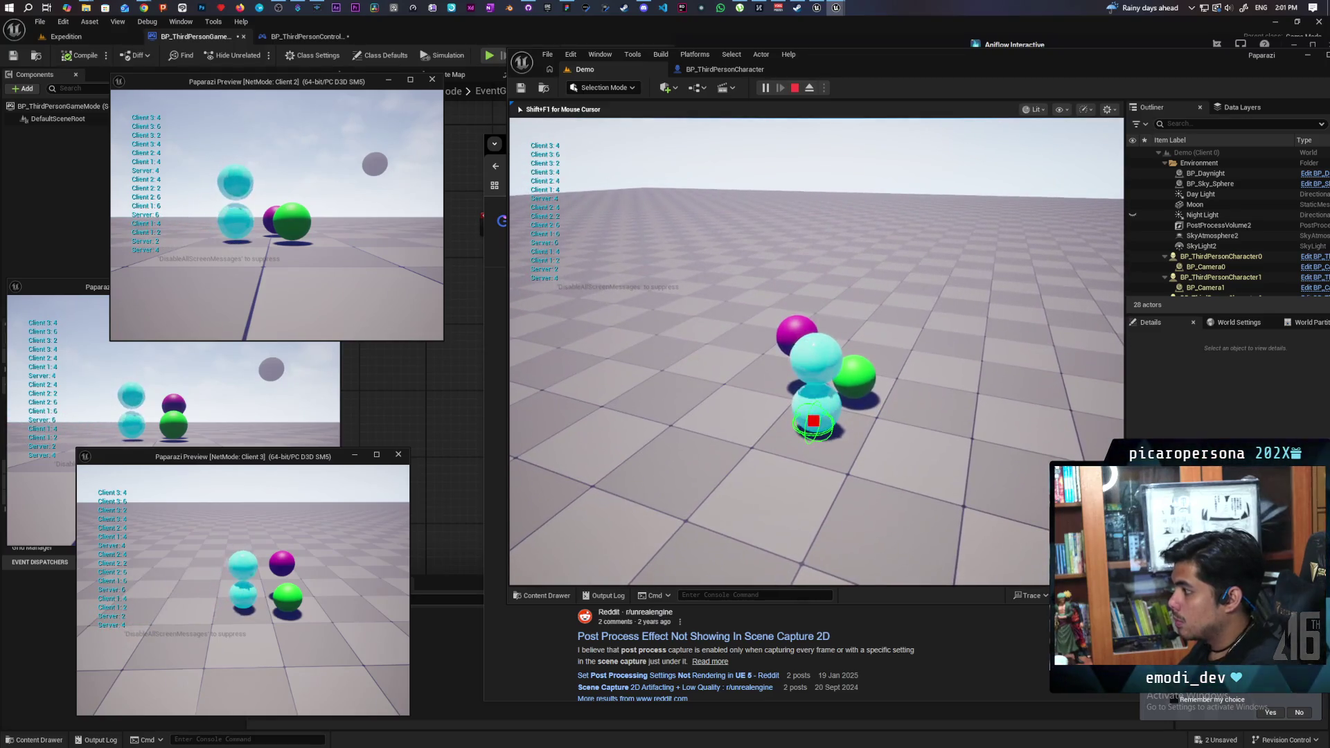
pyautogui.hotkey('shift', 'F1')
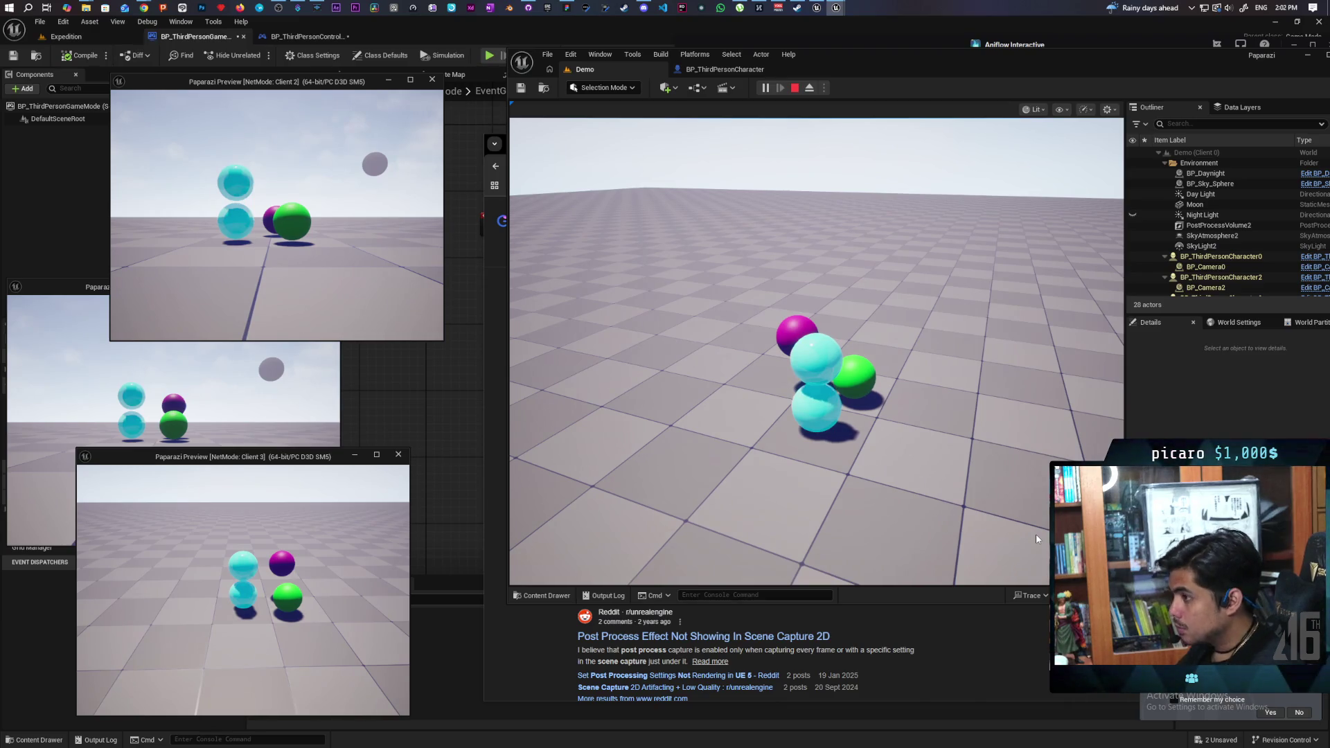
# Step: Jump the magenta ball onto the cyan stack
pyautogui.click(606, 227)
pyautogui.press('d')
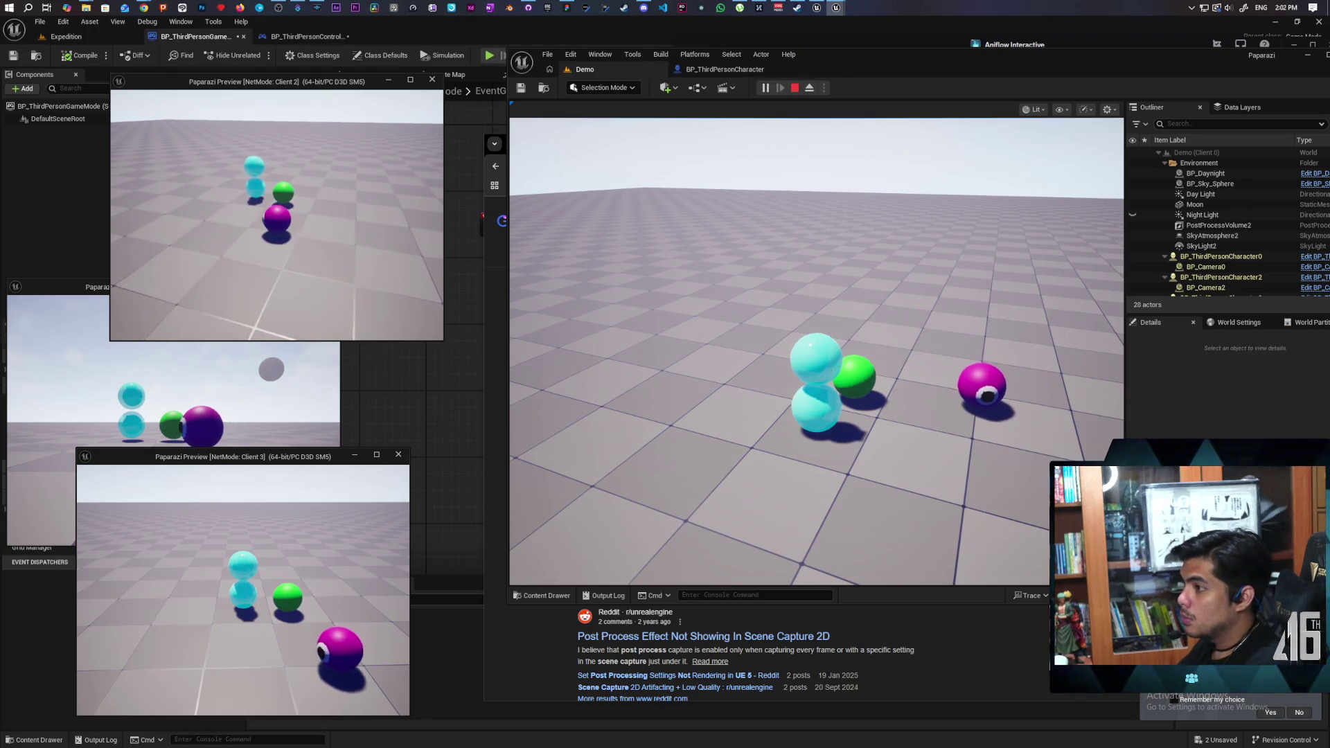
pyautogui.press('a')
pyautogui.press('a')
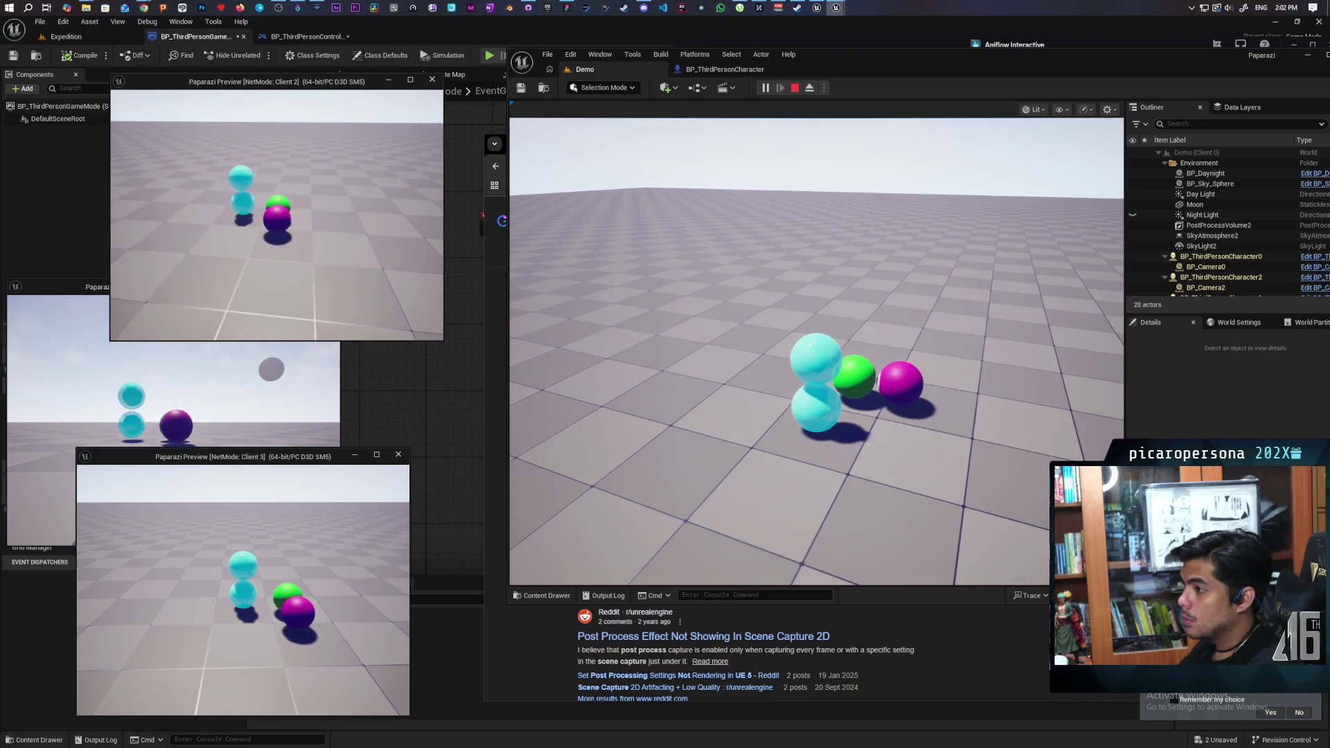
pyautogui.press('space')
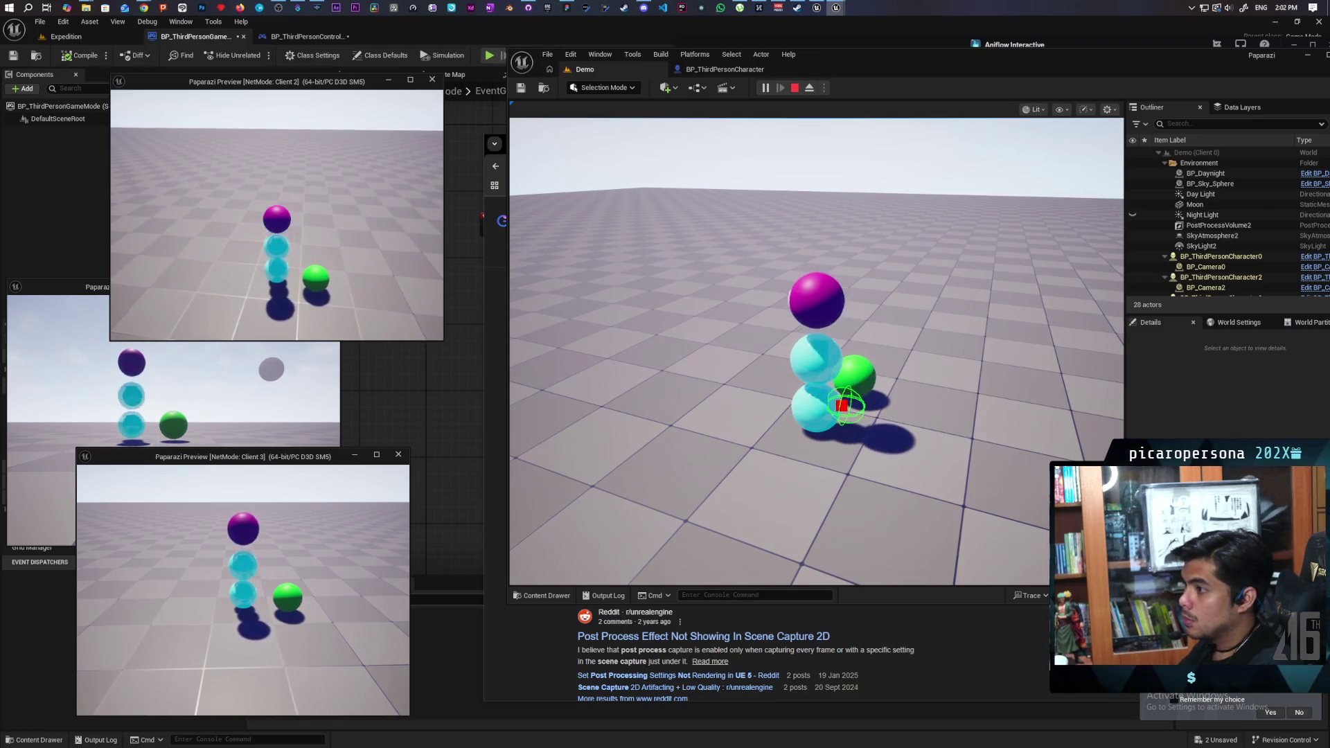
# Step: Jump the green ball onto the top of the stack, hop off and back on, then end the session
pyautogui.press('a')
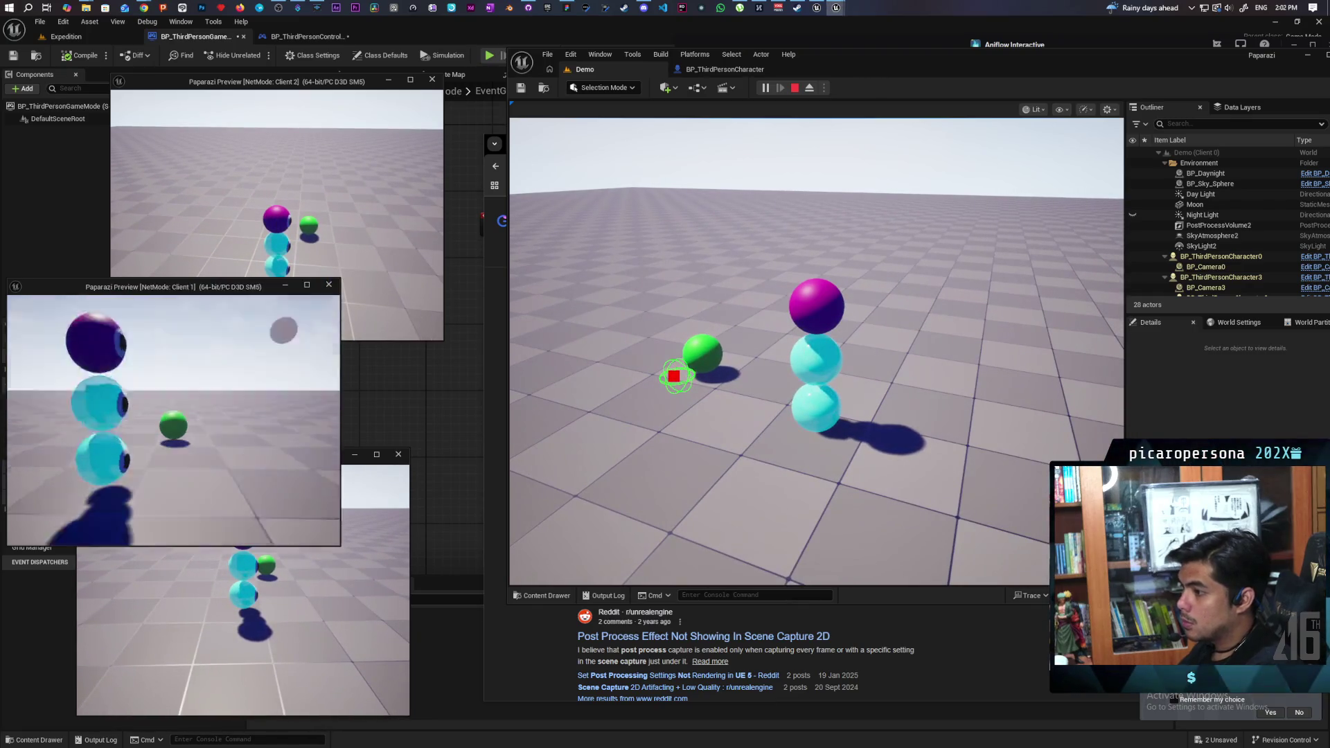
pyautogui.press('d')
pyautogui.press('a')
pyautogui.press('space')
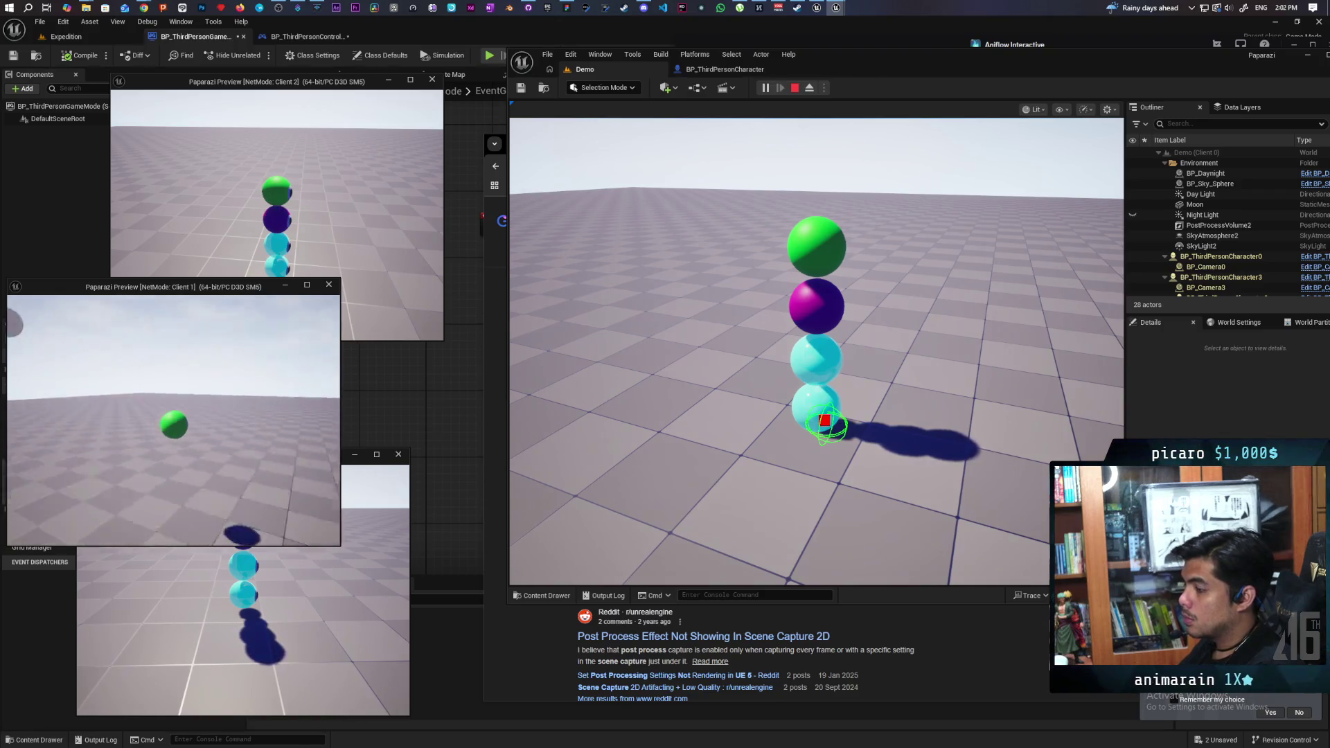
pyautogui.press('d')
pyautogui.press('a')
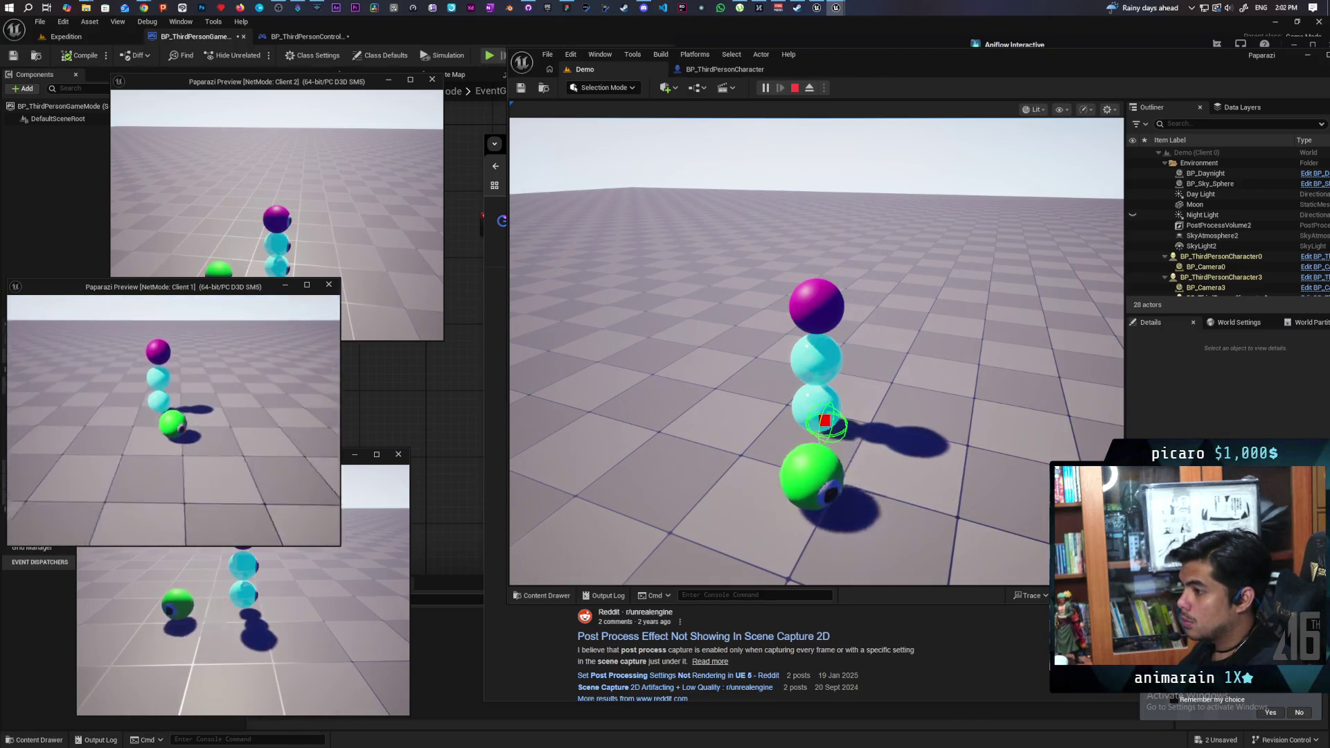
pyautogui.press('d')
pyautogui.press('a')
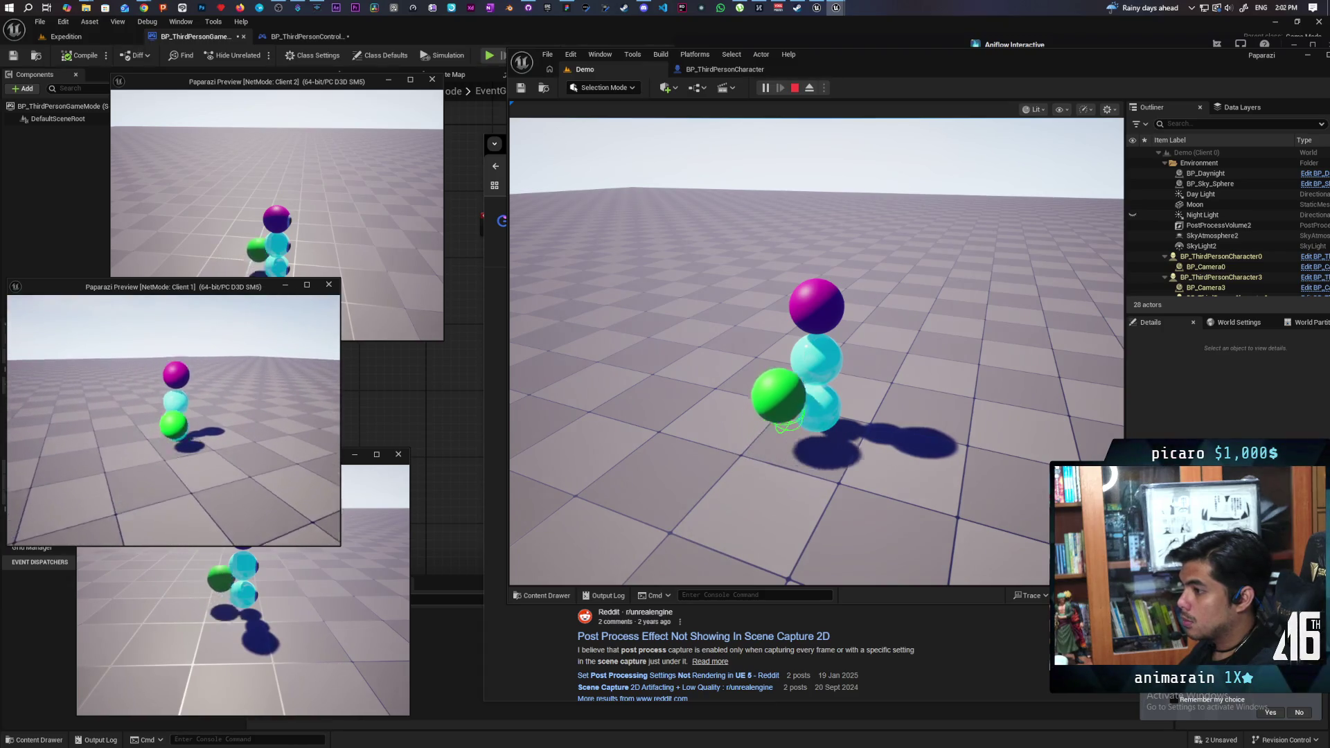
pyautogui.press('space')
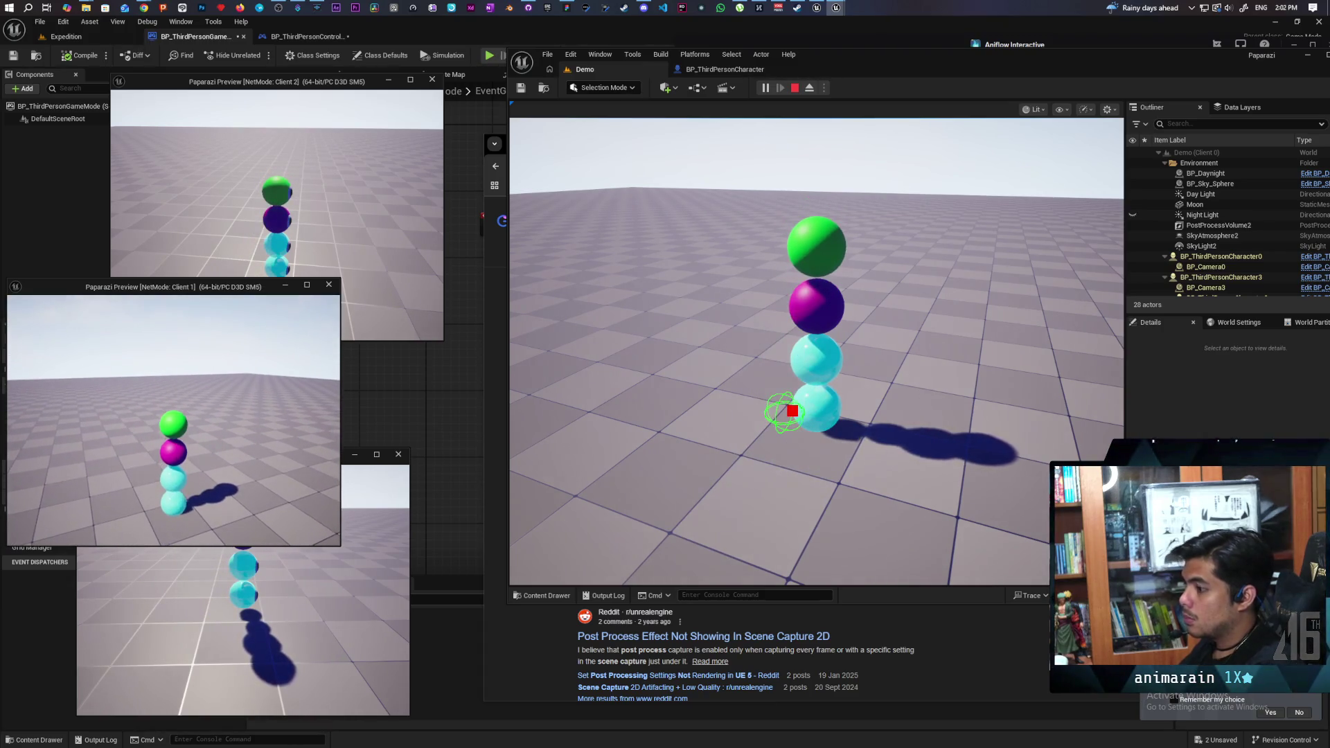
pyautogui.click(751, 322)
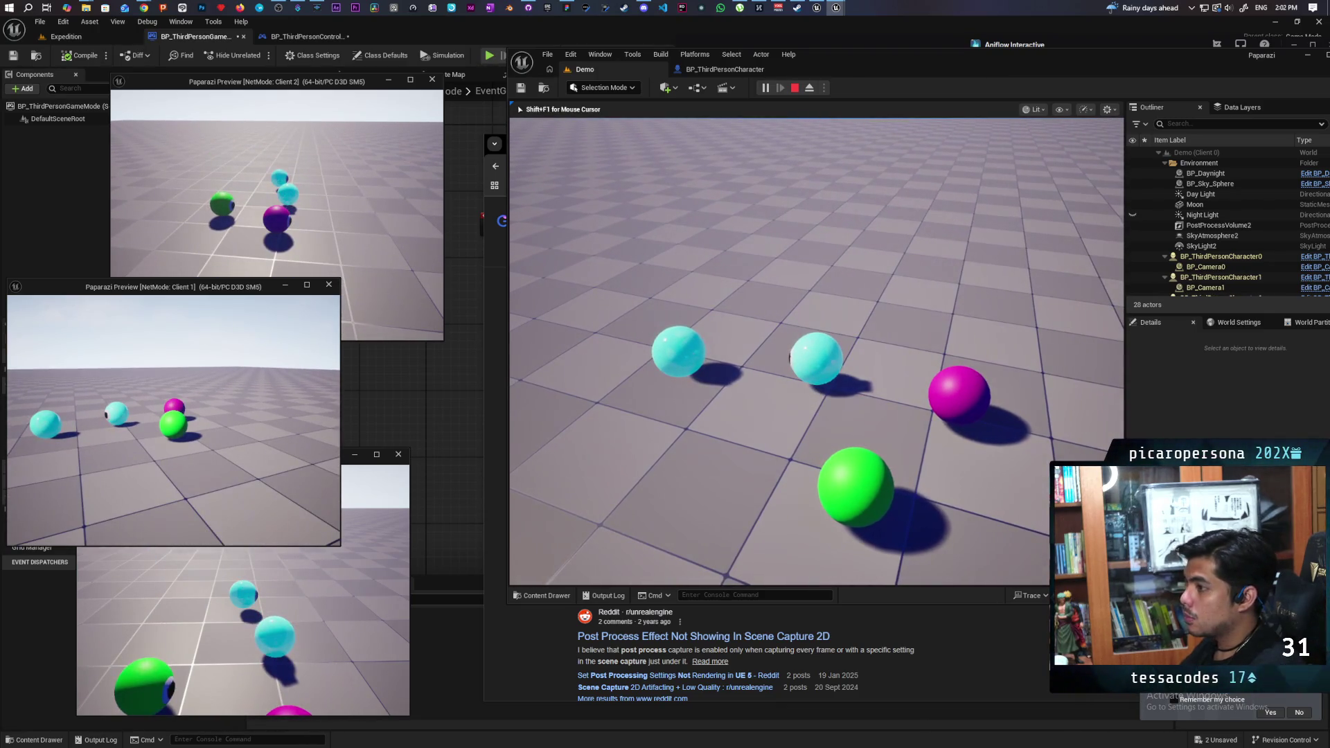
pyautogui.press('Escape')
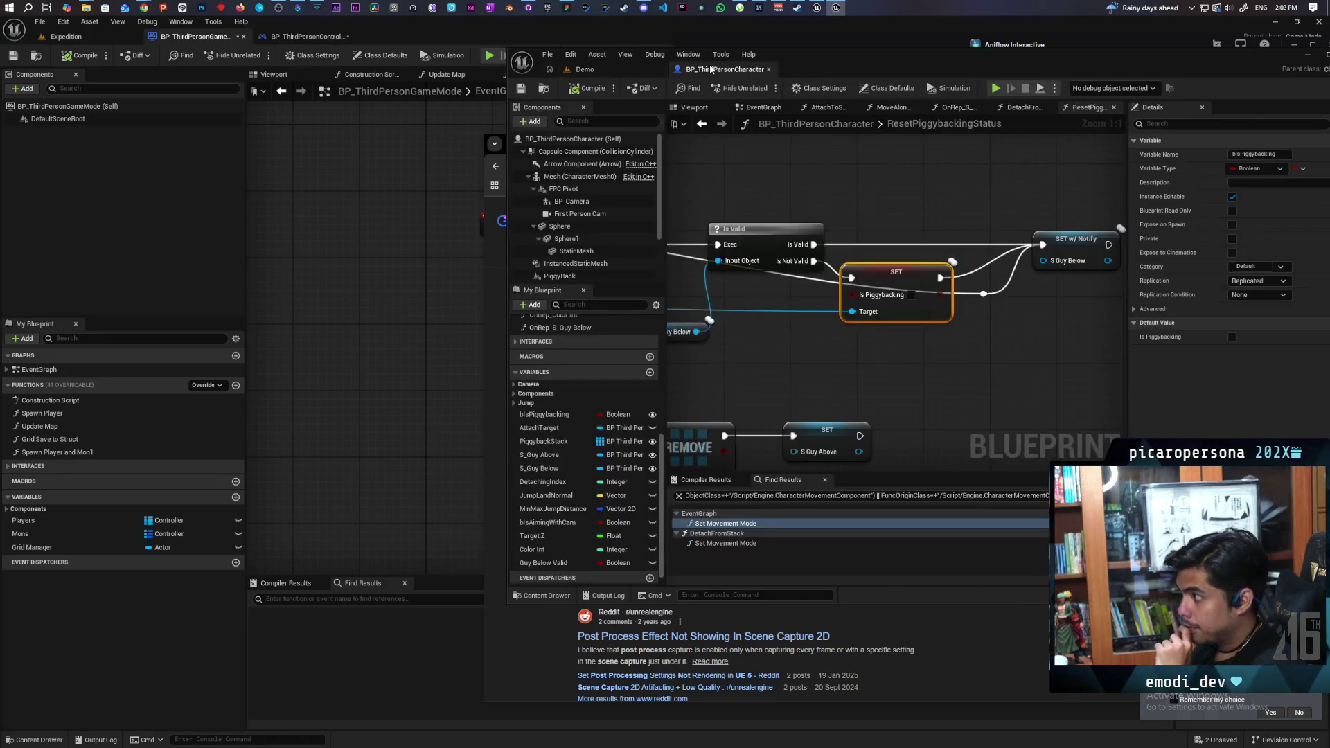
# Step: Leave play mode and bring BP_ThirdPersonCharacter's EventGraph back up, passing through the Demo level tab
pyautogui.click(713, 69)
pyautogui.click(628, 64)
pyautogui.click(724, 69)
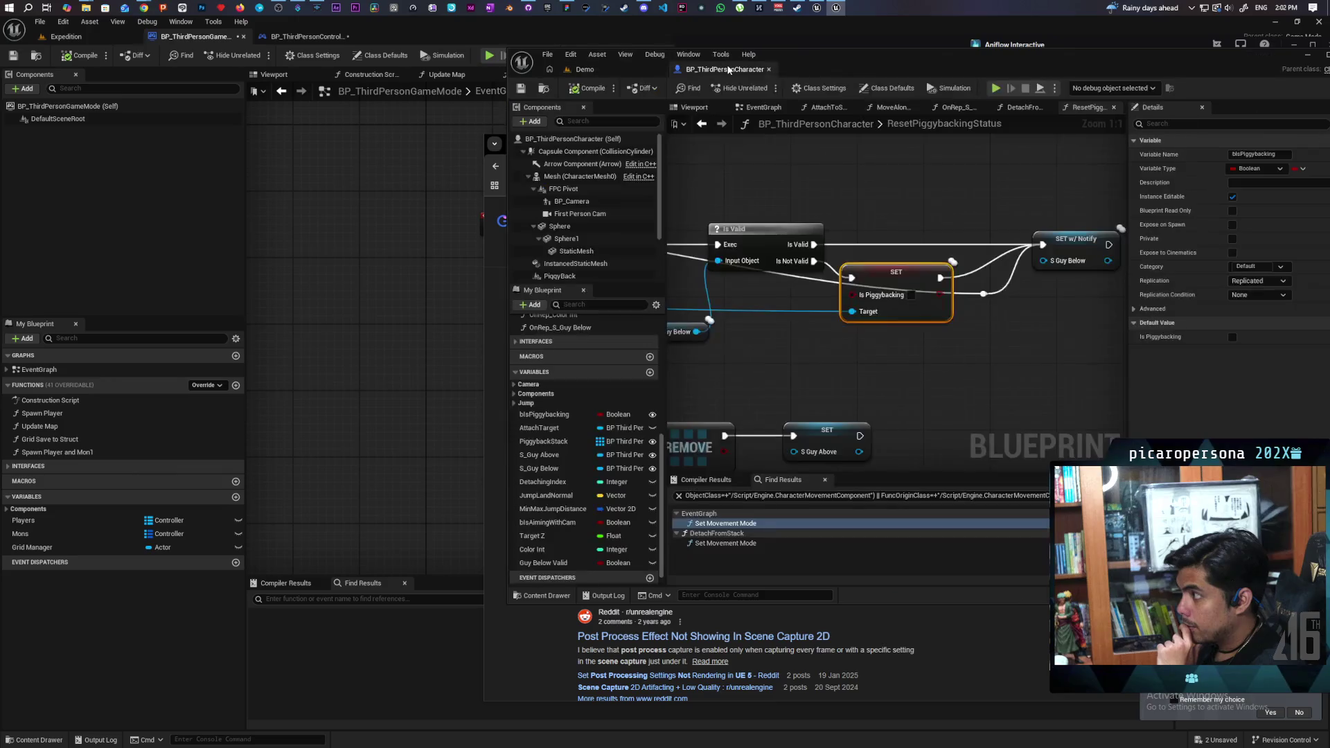
pyautogui.click(598, 70)
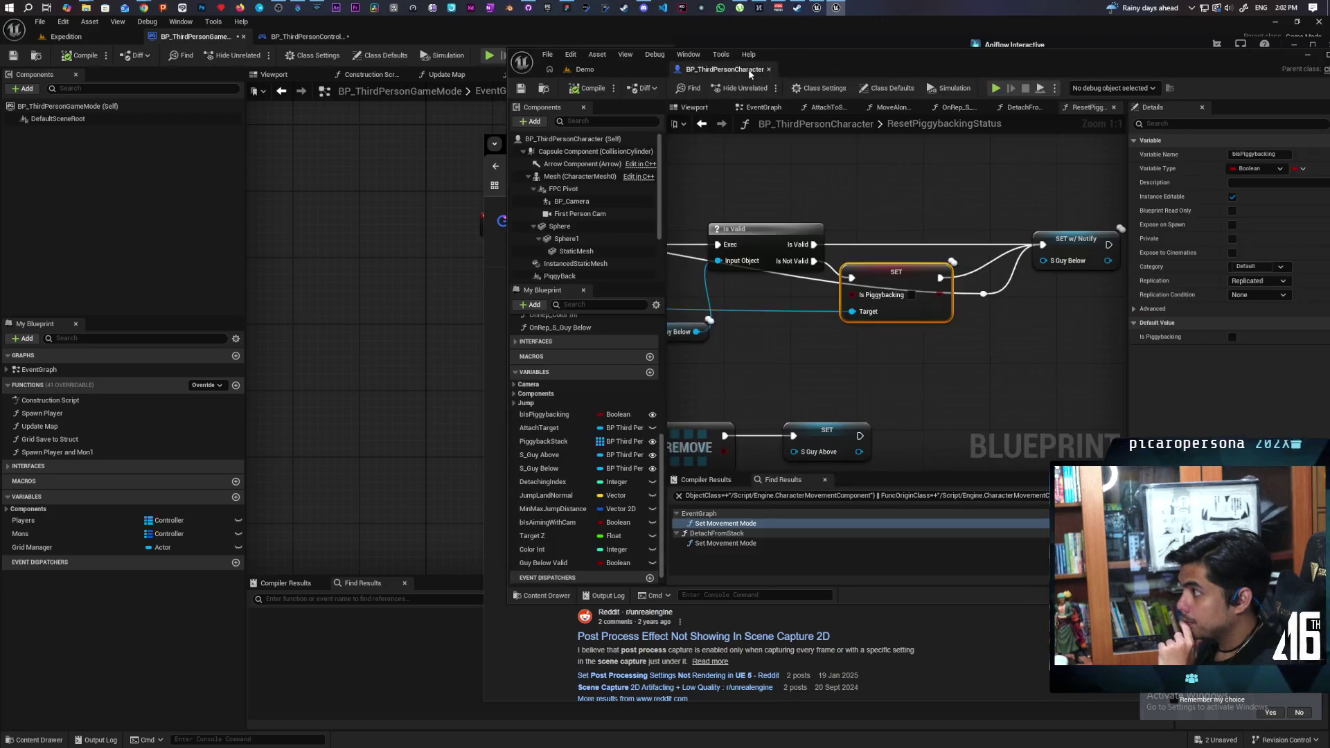
pyautogui.click(748, 69)
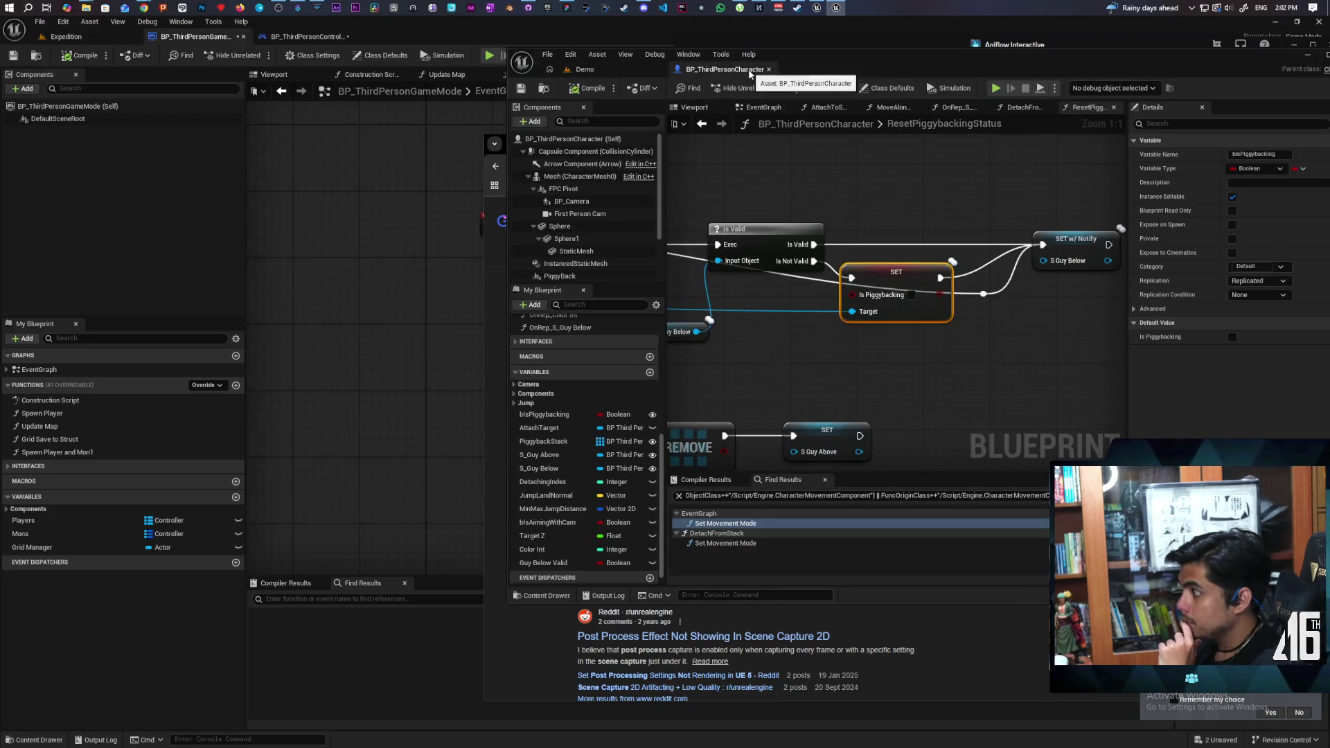
pyautogui.scroll(-8, 961, 357)
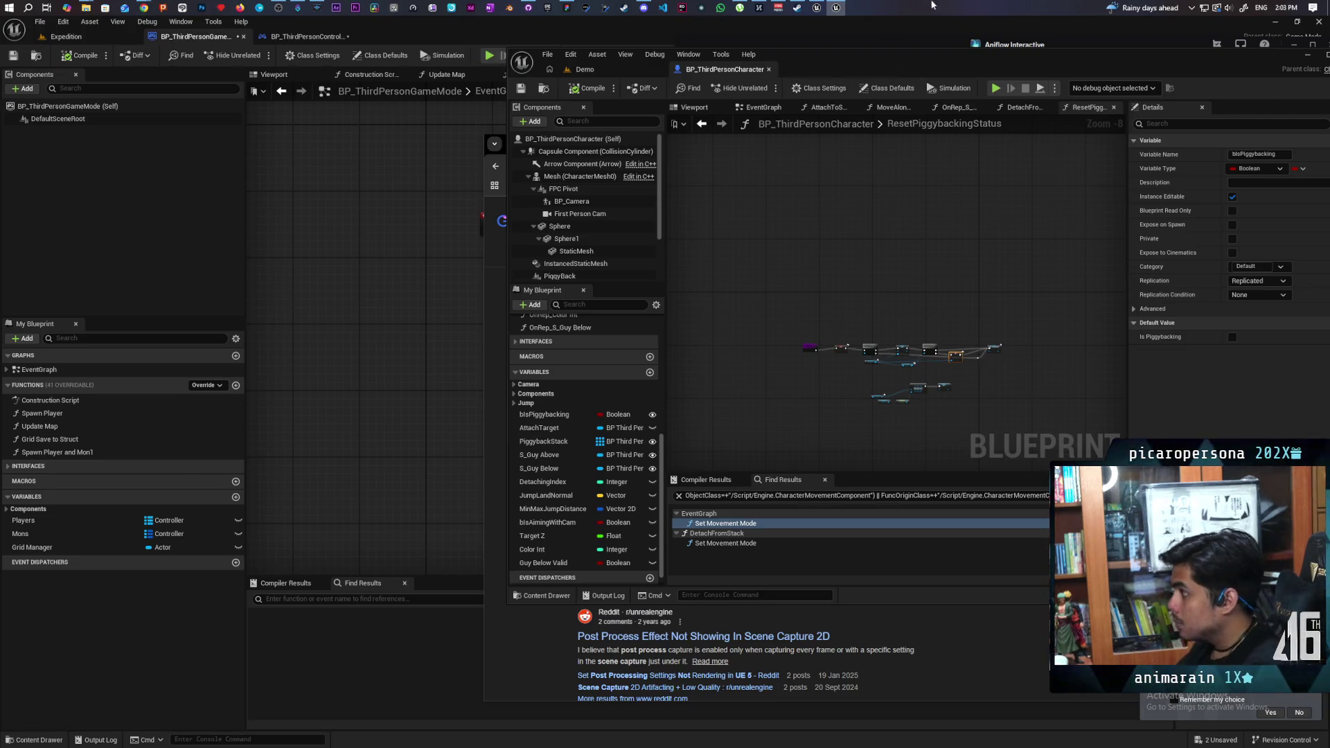
pyautogui.click(763, 108)
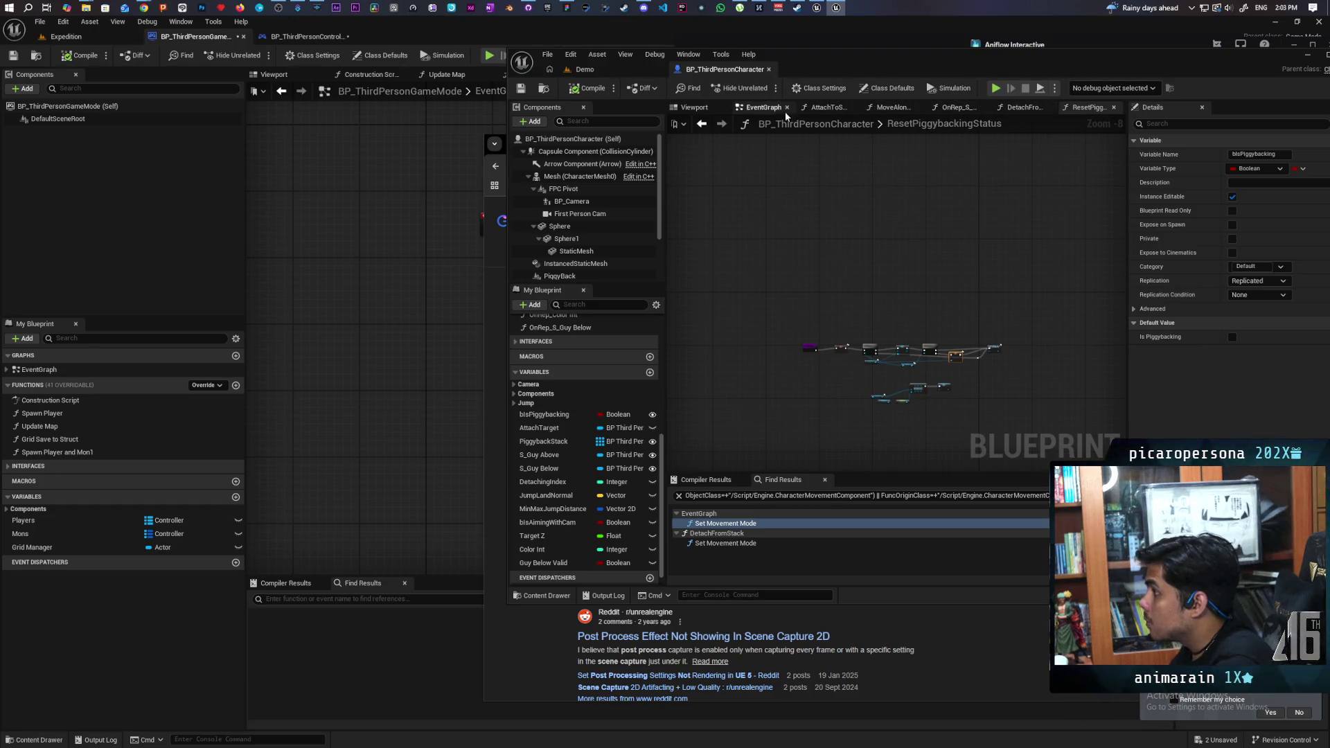
# Step: Add a Stop Movement Immediately node off the Movement pin near Set Movement Mode
pyautogui.scroll(6, 918, 274)
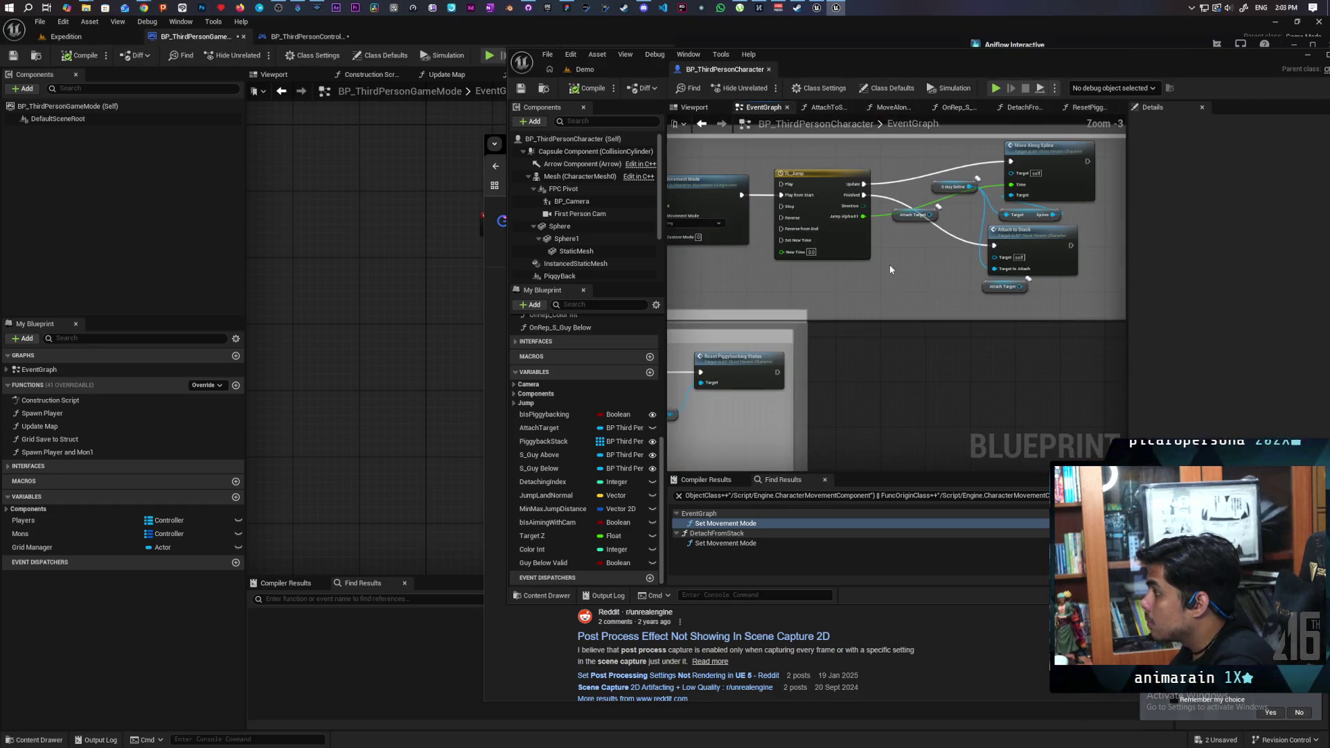
pyautogui.moveTo(913, 303); pyautogui.dragTo(959, 312)
pyautogui.rightClick(966, 303)
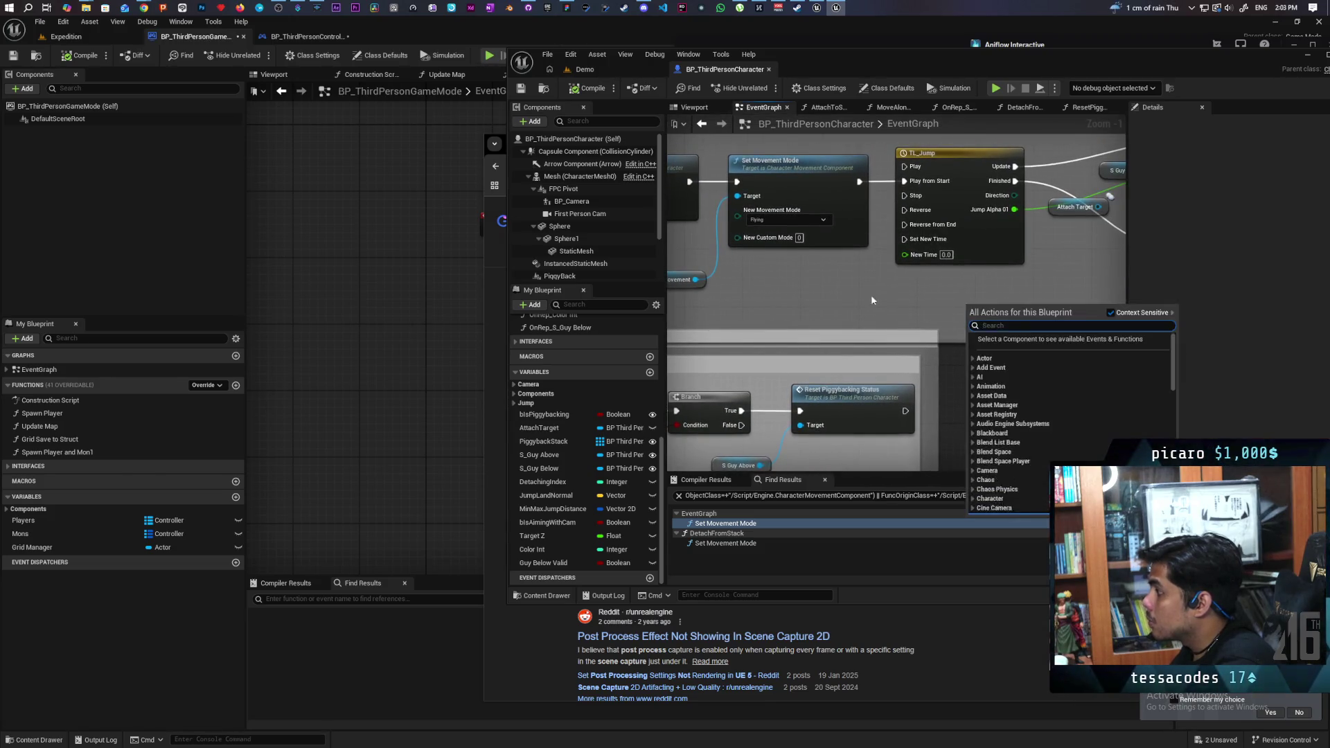
pyautogui.moveTo(696, 280)
pyautogui.mouseDown()
pyautogui.moveTo(1020, 298)
pyautogui.moveTo(976, 291)
pyautogui.moveTo(827, 328)
pyautogui.mouseUp()
pyautogui.write('stop movement')
pyautogui.press('Return')
# Step: Wire TL_Jump Finished through Stop Movement Immediately into Attach to Stack and save the blueprint
pyautogui.moveTo(775, 220)
pyautogui.mouseDown()
pyautogui.moveTo(809, 253)
pyautogui.moveTo(795, 330)
pyautogui.mouseUp()
pyautogui.moveTo(890, 331)
pyautogui.mouseDown()
pyautogui.moveTo(970, 304)
pyautogui.moveTo(940, 287)
pyautogui.mouseUp()
pyautogui.moveTo(857, 313)
pyautogui.mouseDown()
pyautogui.moveTo(879, 297)
pyautogui.moveTo(871, 306)
pyautogui.mouseUp()
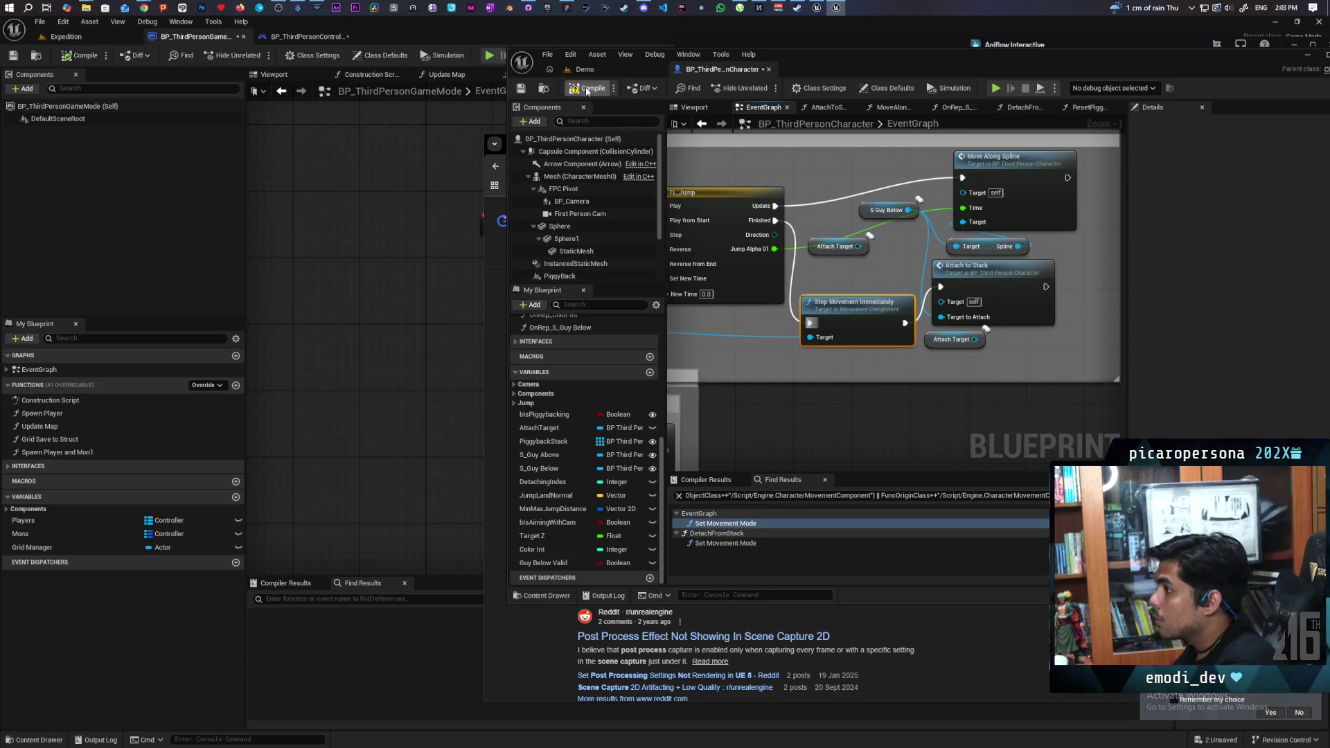
pyautogui.hotkey('ctrl', 's')
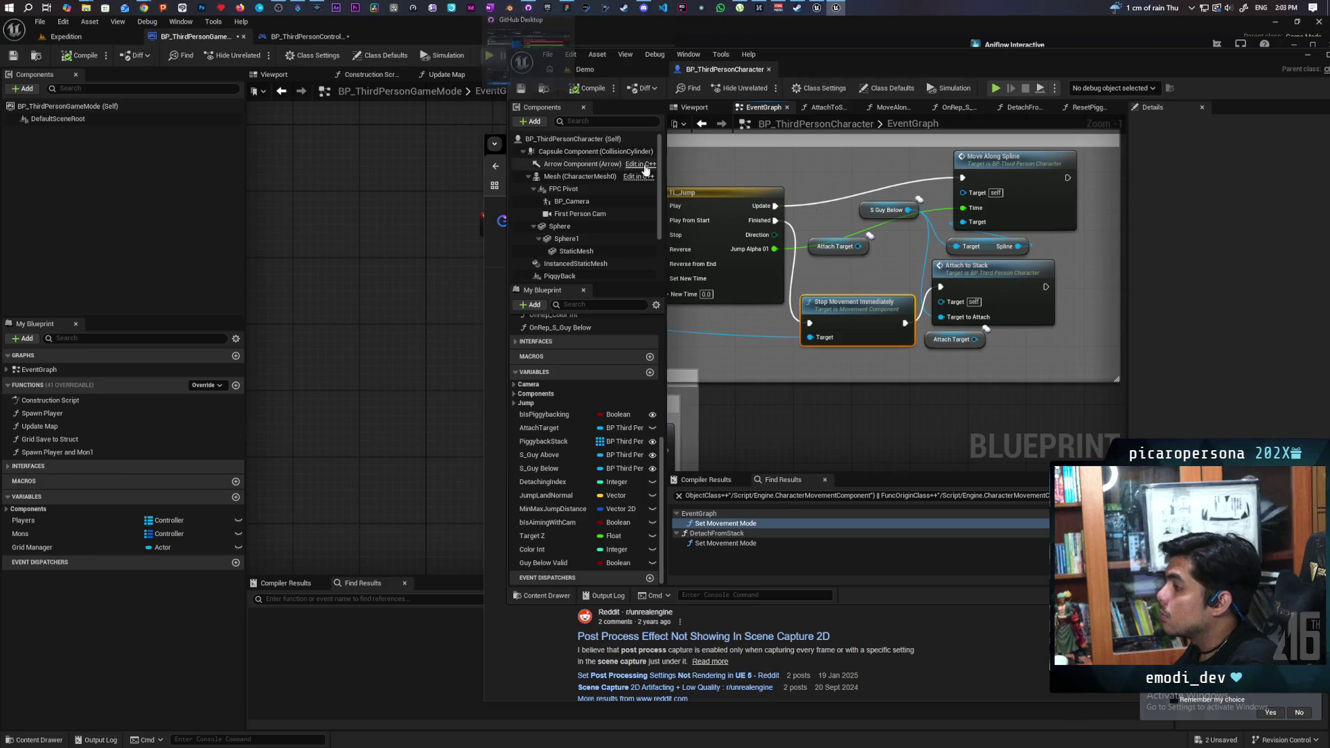
# Step: Commit the one changed BP_ThirdPersonCharacter file to Prototyping as 'Fixed piggyback logic' and push origin
pyautogui.click(528, 9)
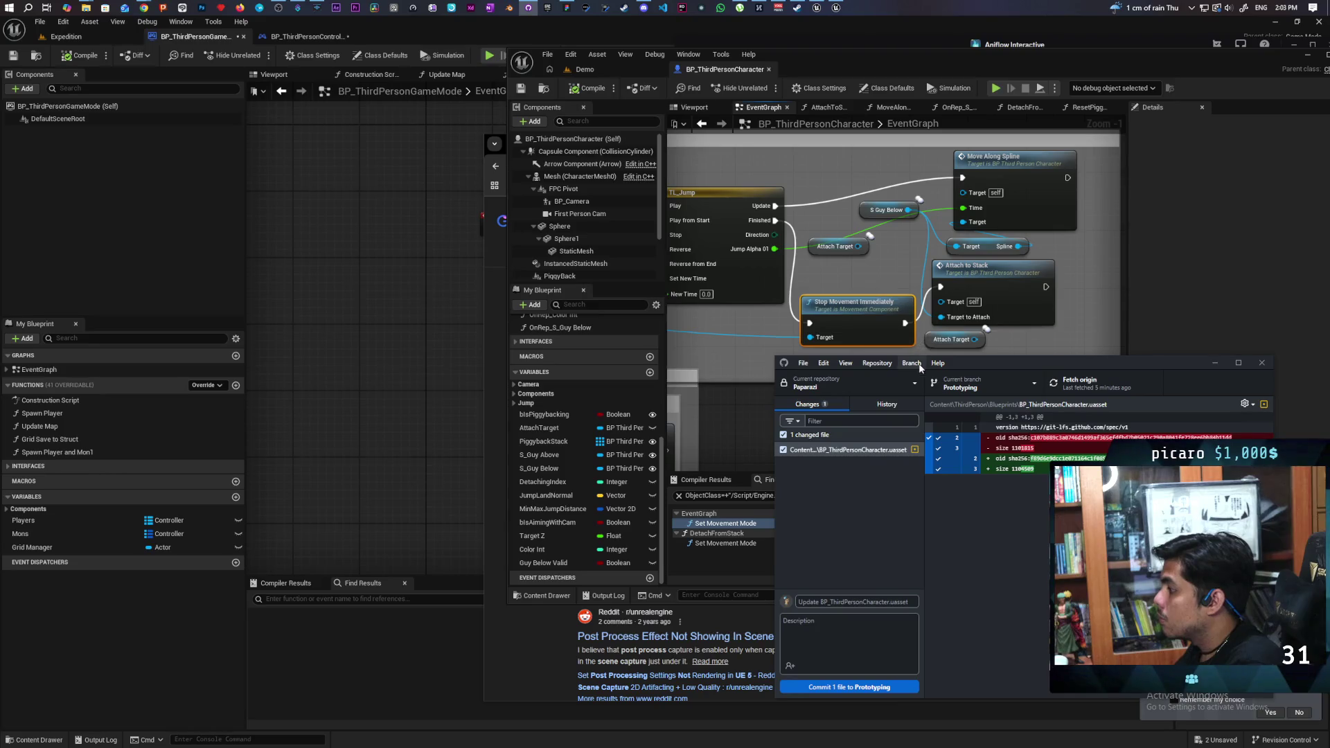
pyautogui.moveTo(979, 361); pyautogui.dragTo(854, 281)
pyautogui.click(729, 521)
pyautogui.write('Fixed')
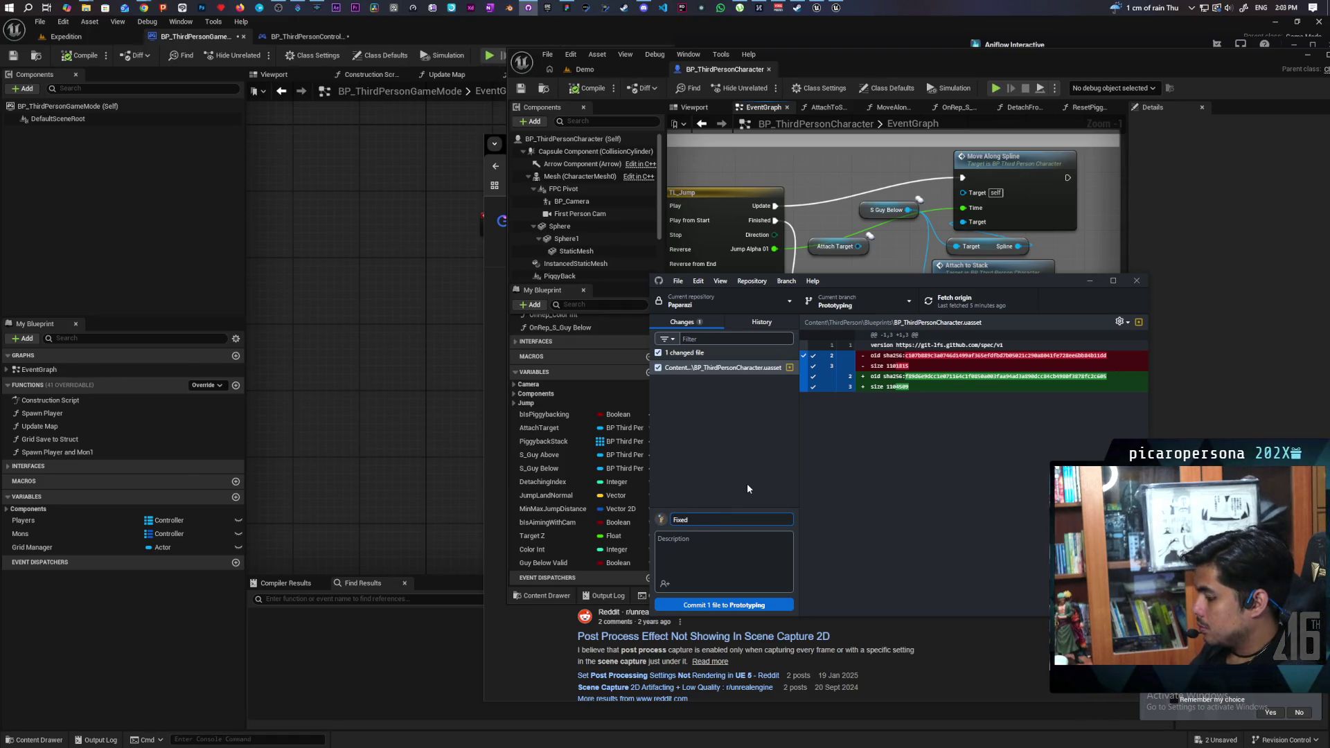
pyautogui.write('piggyback logic')
pyautogui.click(724, 605)
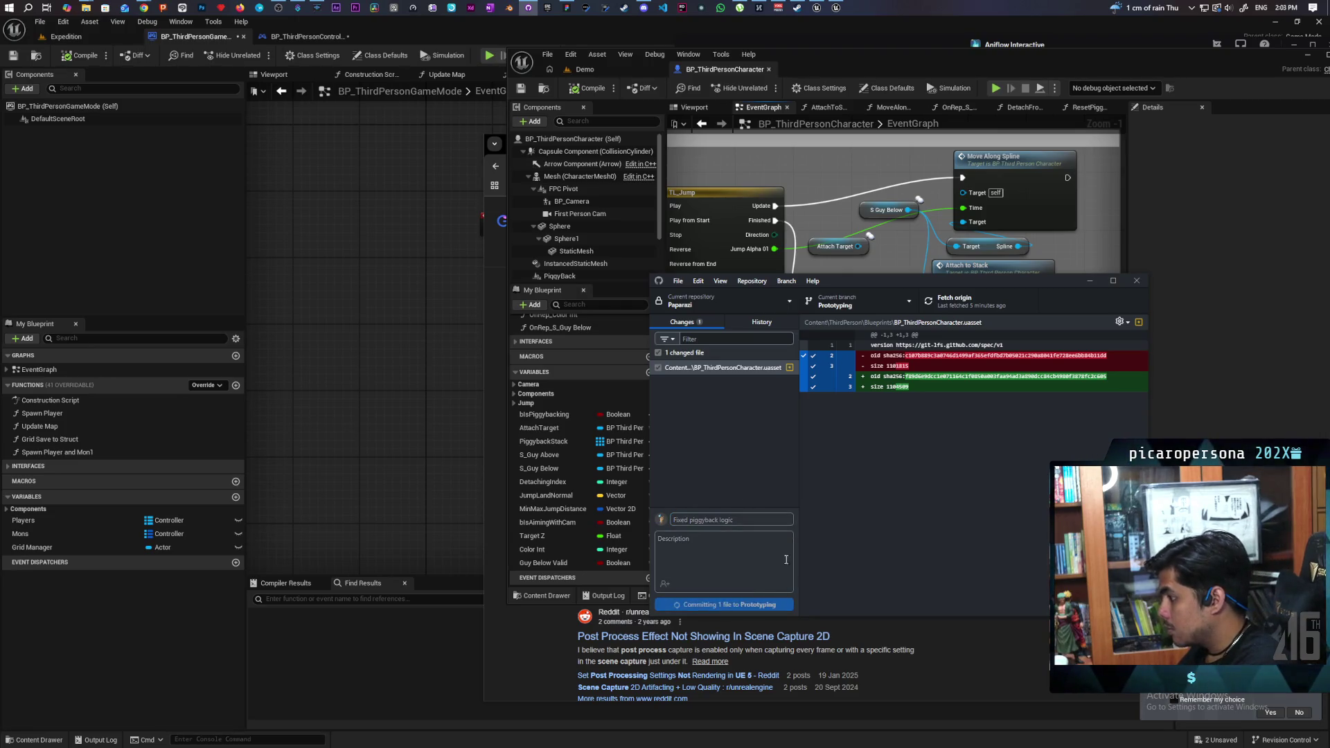
pyautogui.click(960, 301)
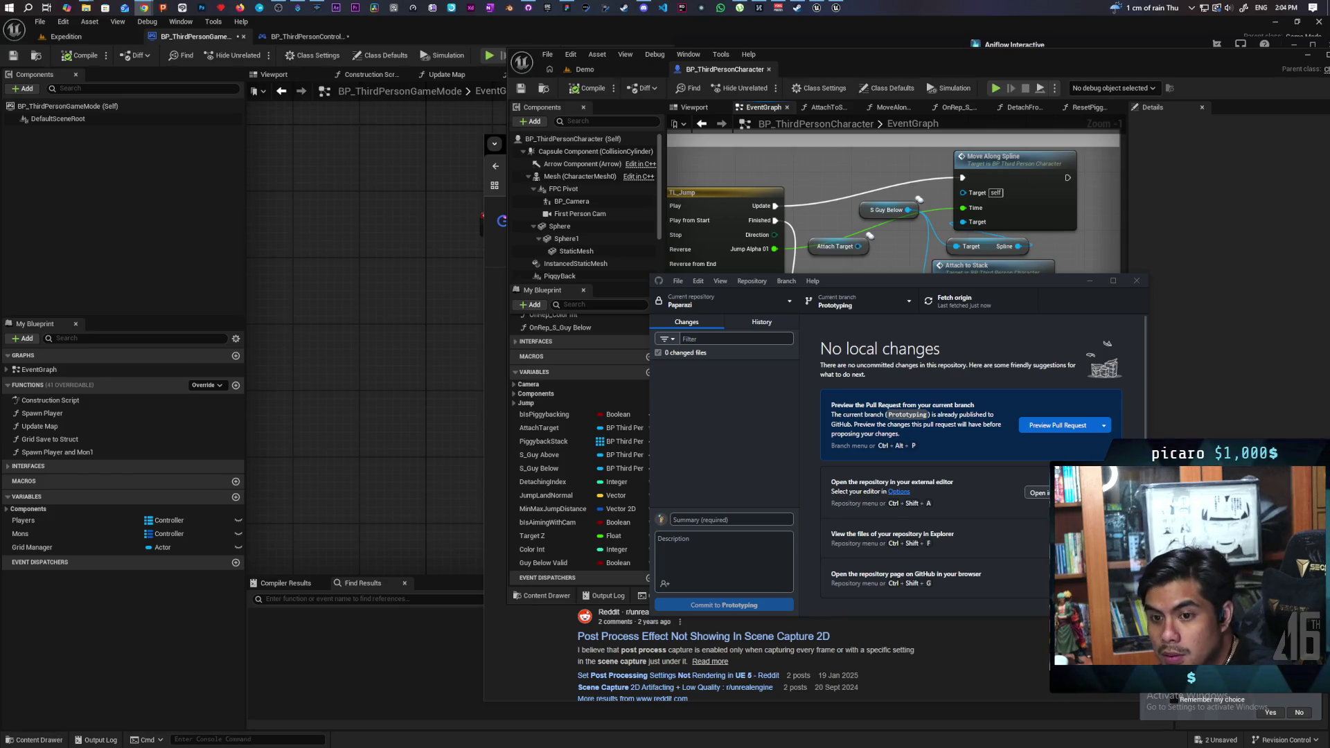
pyautogui.hotkey('alt', 'Tab')
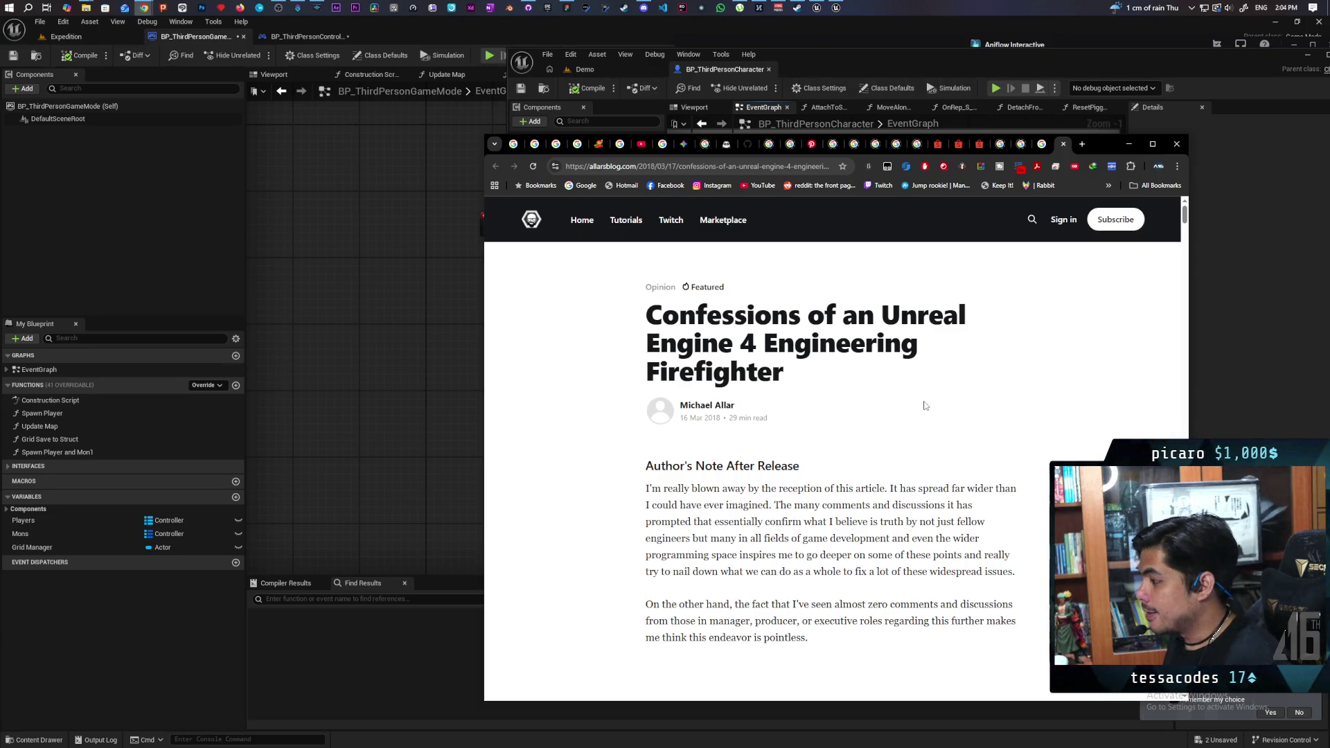
pyautogui.scroll(-2, 924, 405)
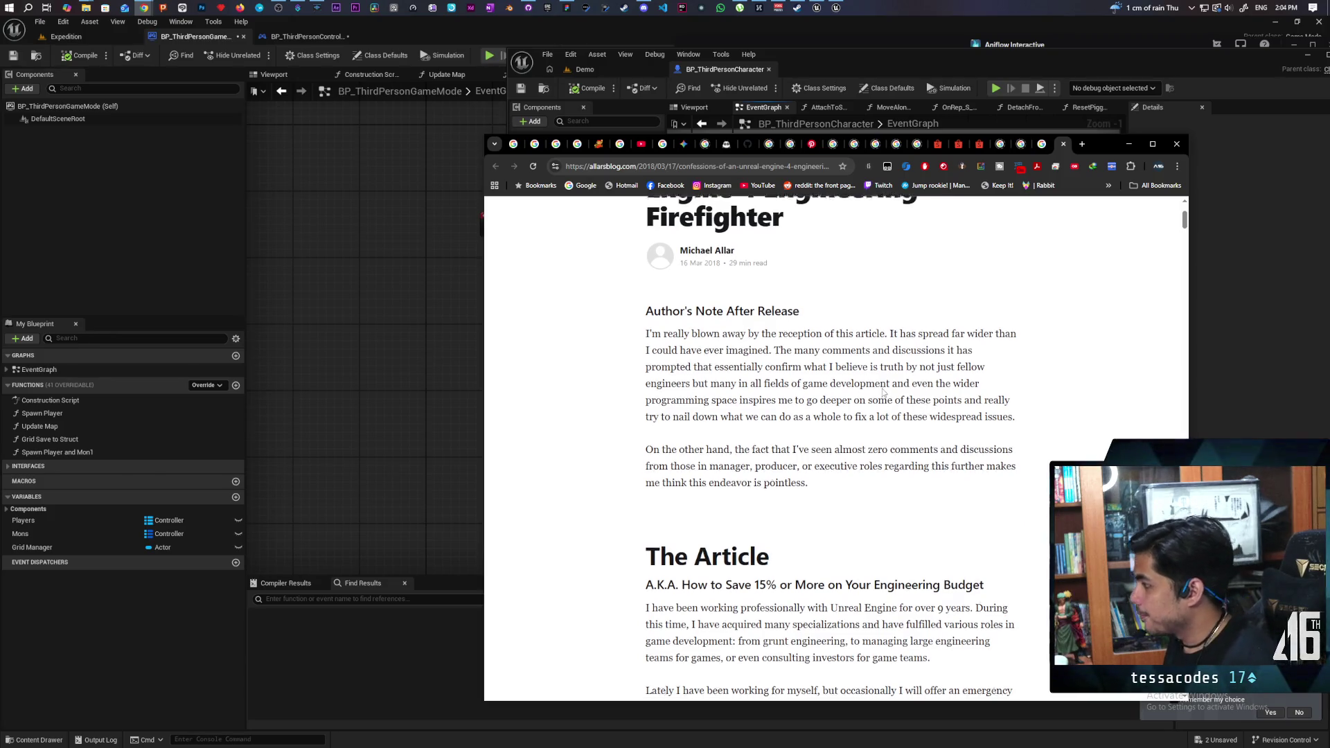
pyautogui.scroll(2, 883, 393)
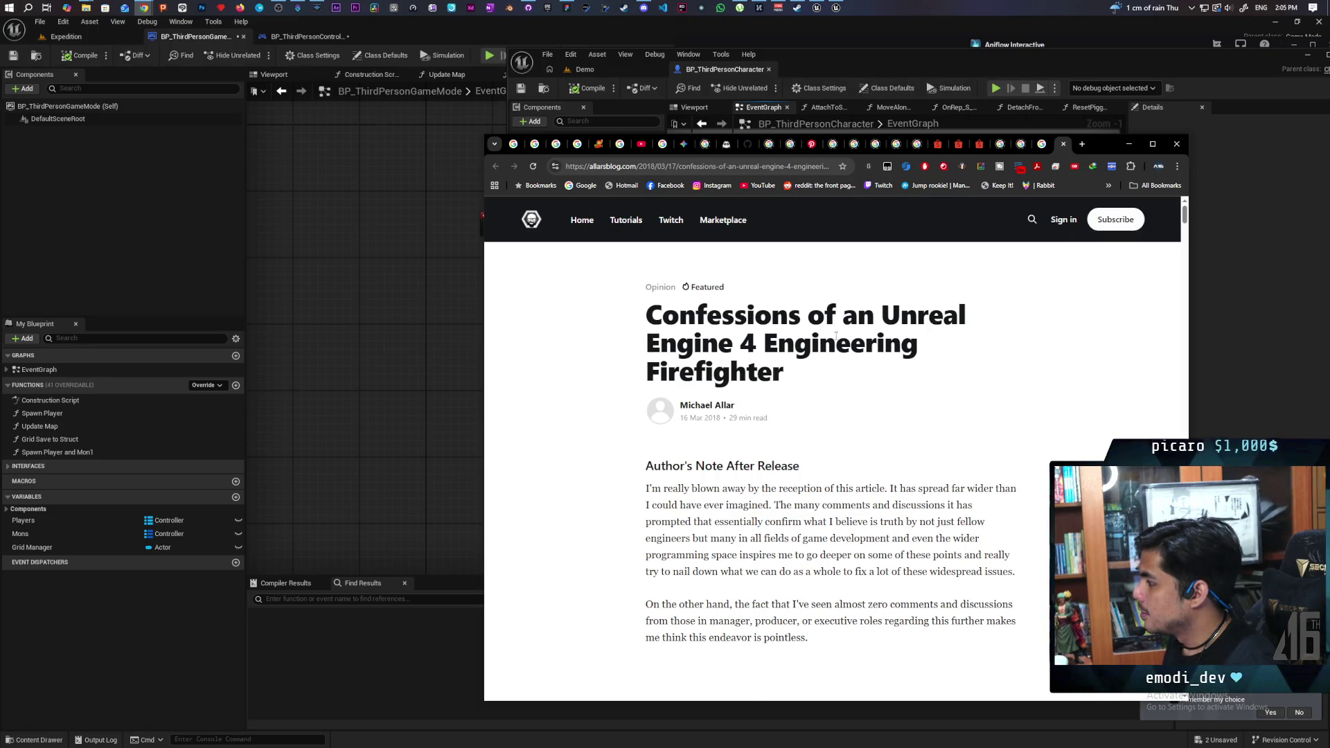
pyautogui.scroll(-8, 836, 335)
pyautogui.scroll(-15, 838, 354)
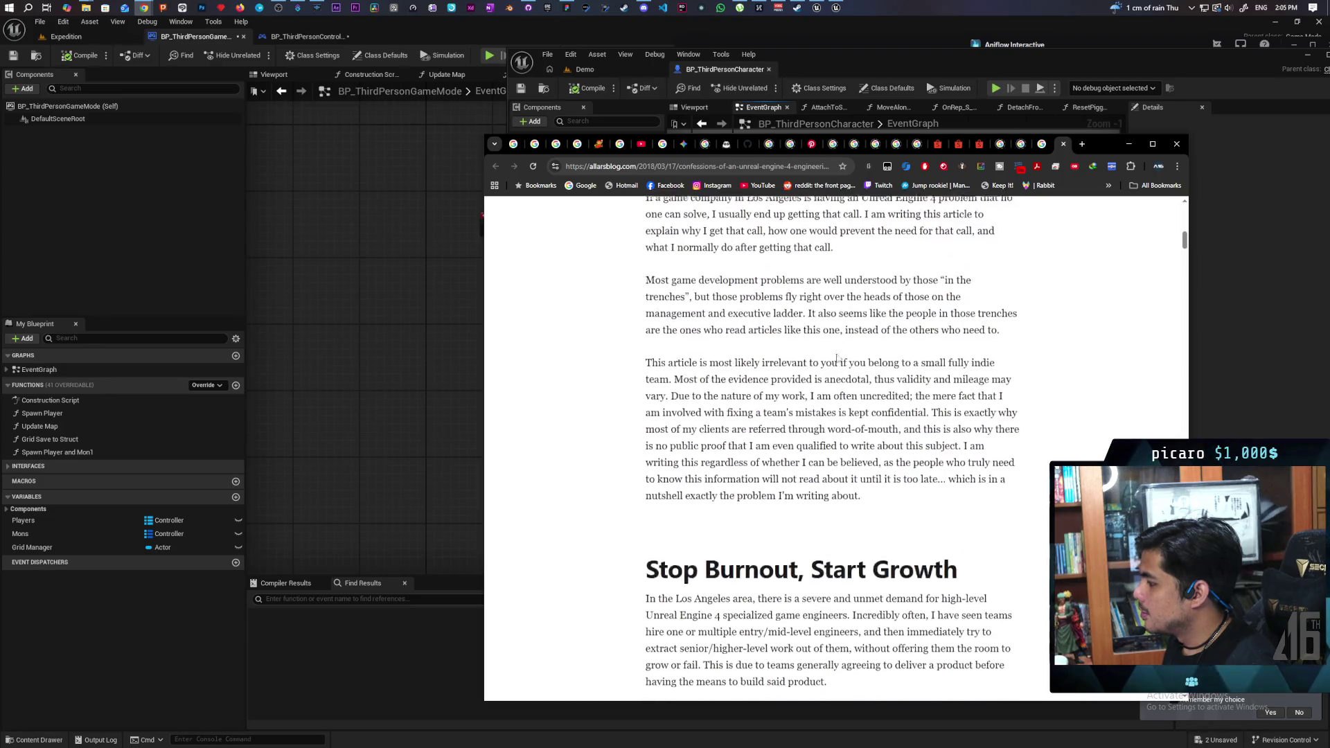
pyautogui.scroll(-3, 839, 359)
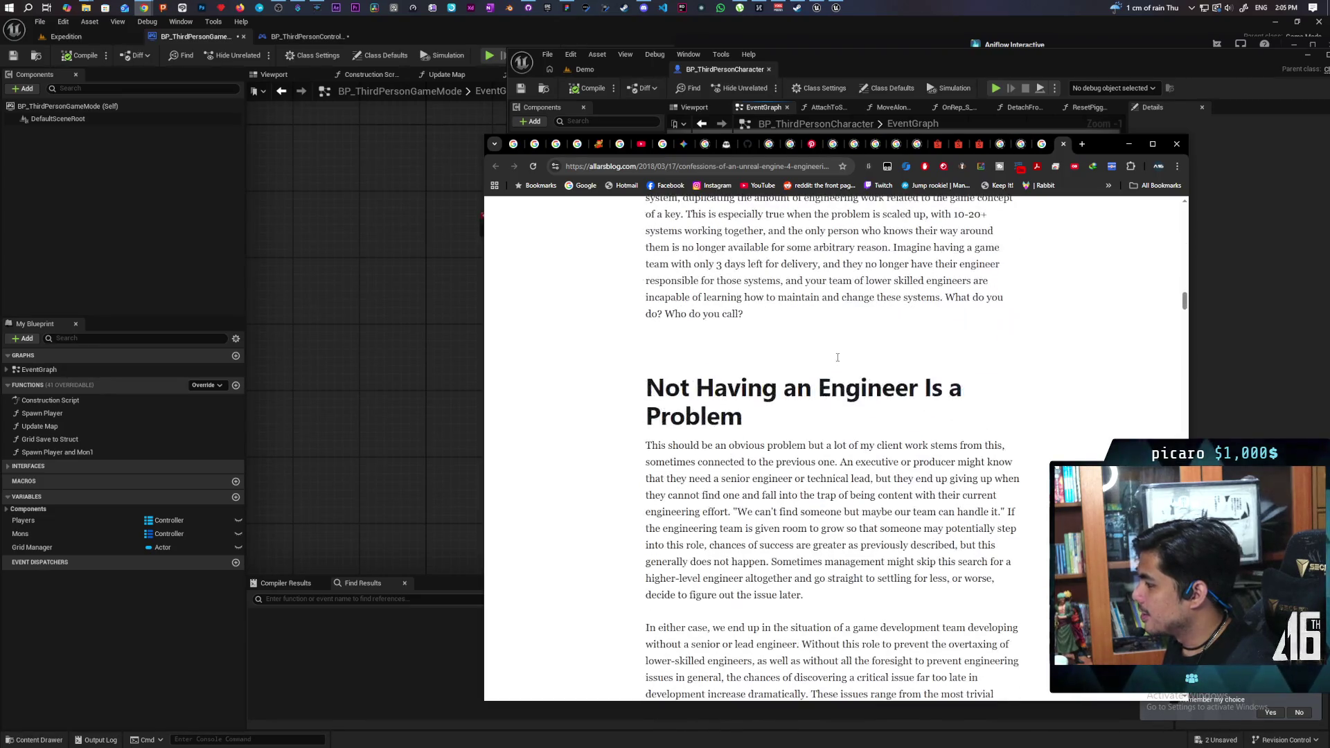
pyautogui.scroll(-5, 840, 360)
pyautogui.moveTo(1184, 313); pyautogui.dragTo(1165, 198)
pyautogui.scroll(-10, 919, 421)
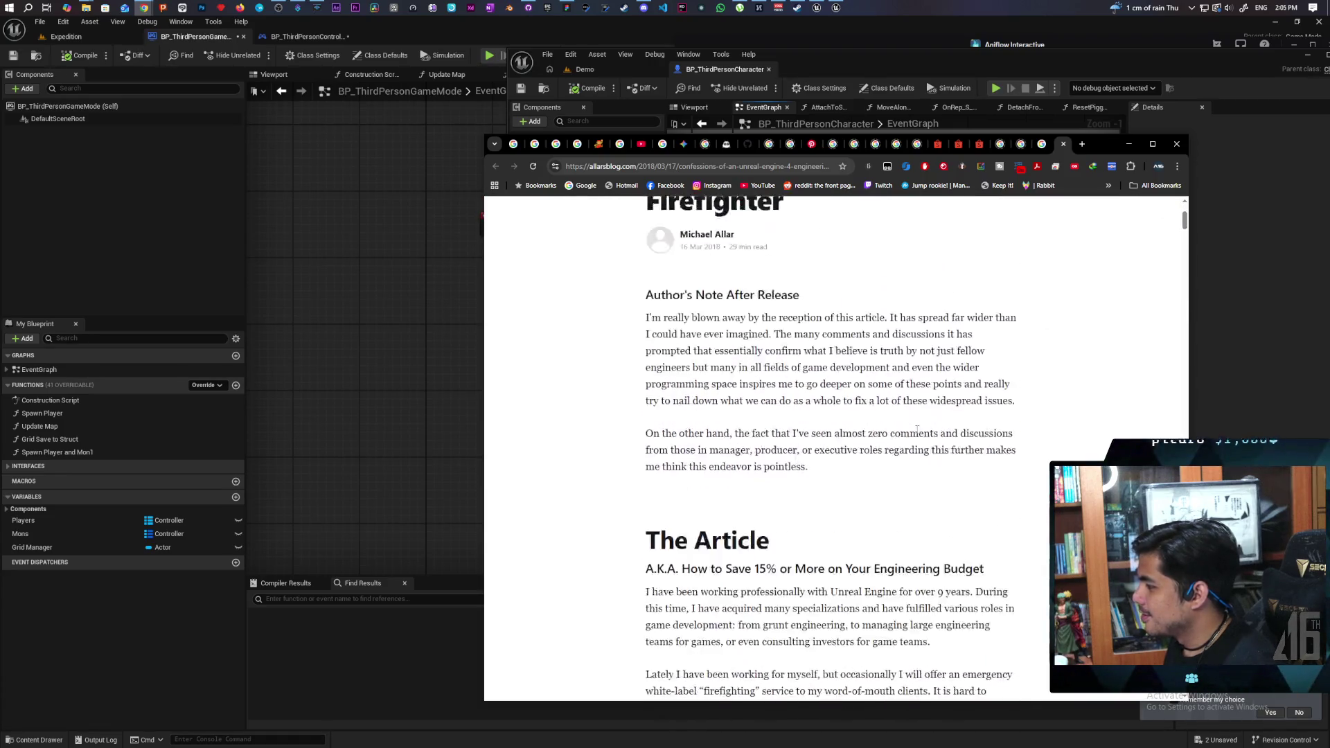
pyautogui.scroll(-10, 916, 432)
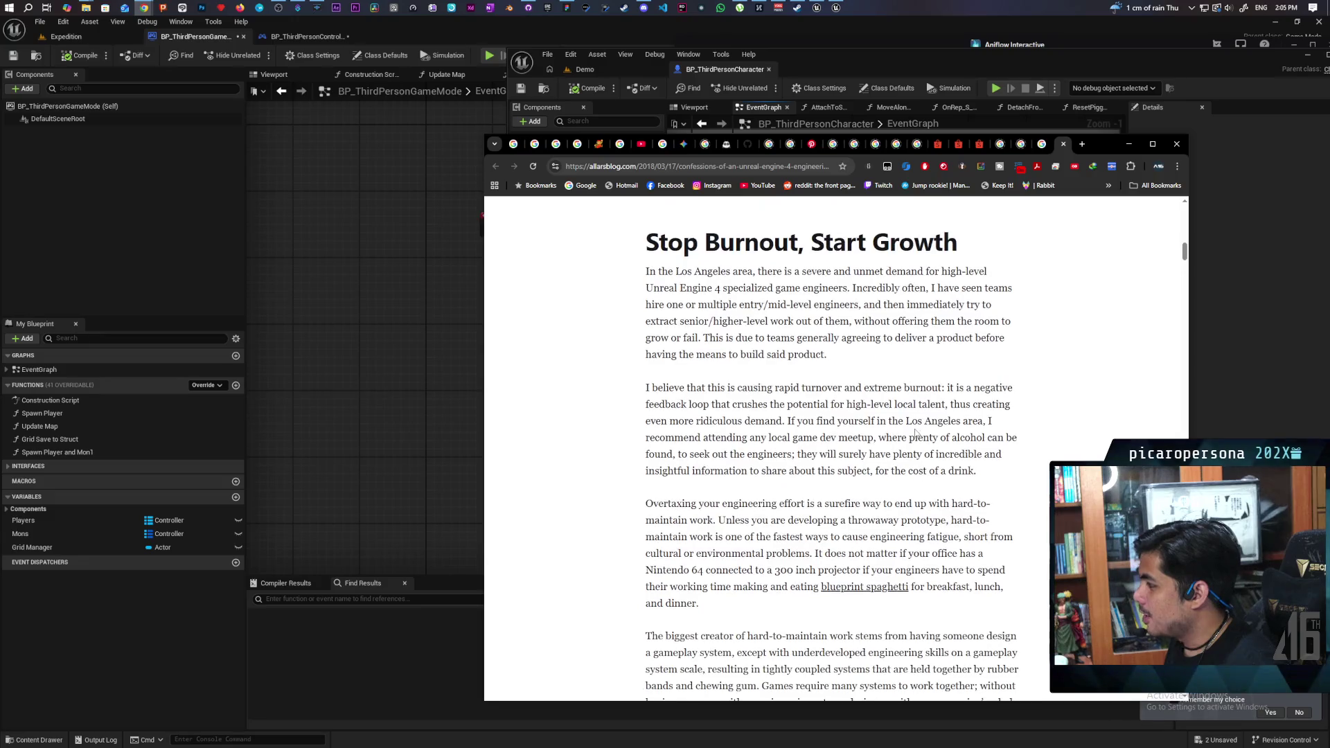
pyautogui.scroll(-10, 913, 429)
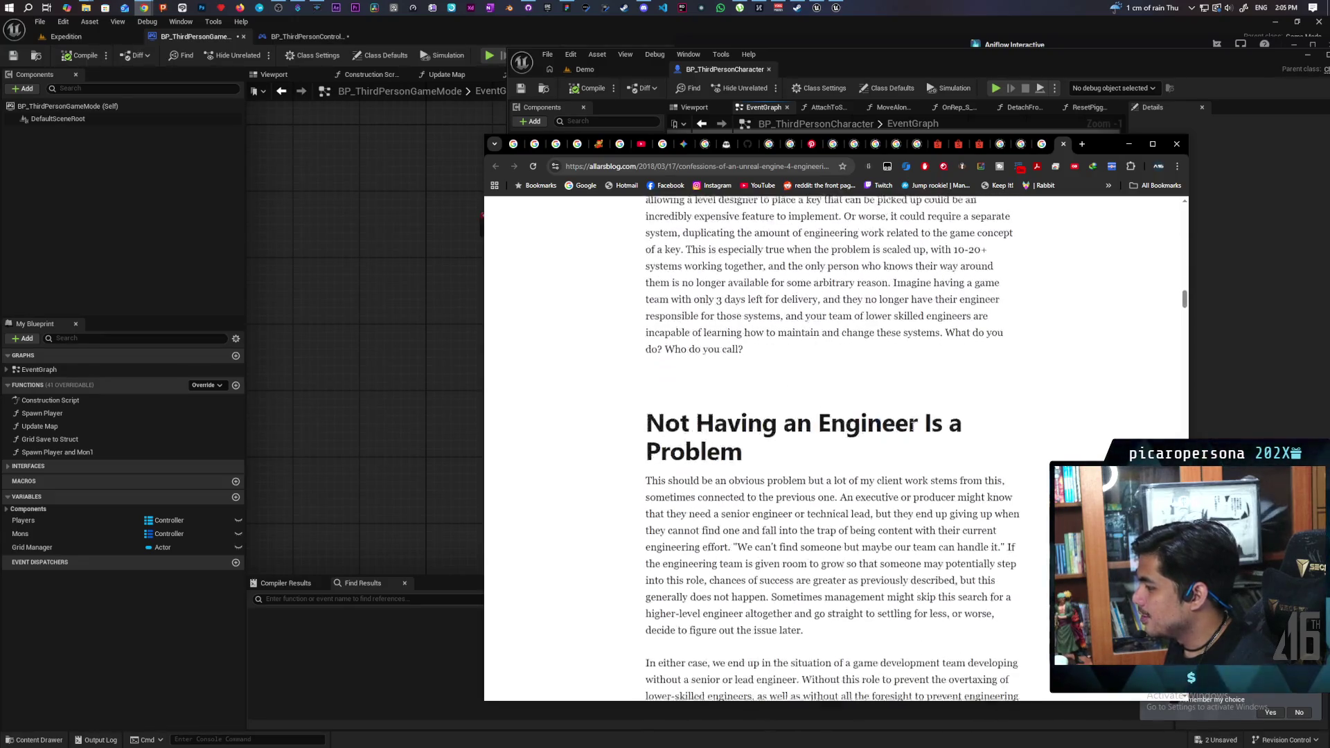
pyautogui.scroll(-10, 913, 425)
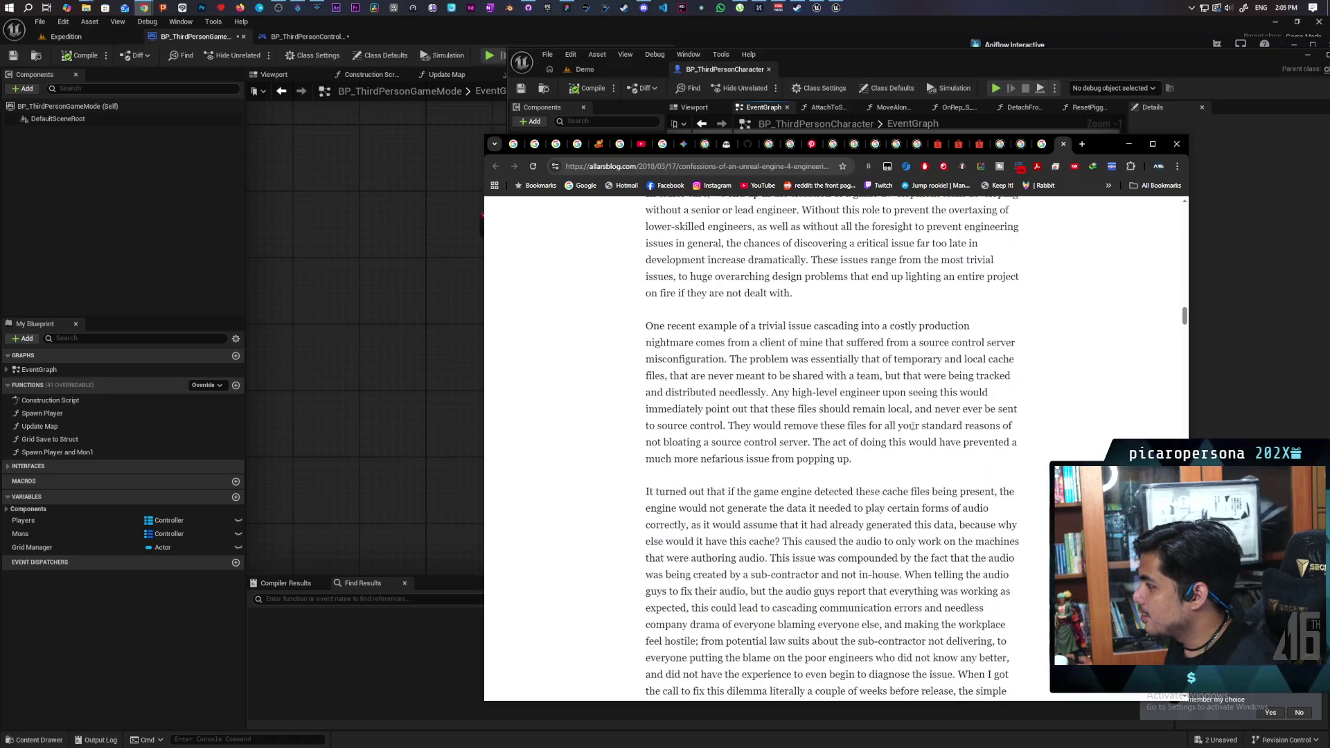
pyautogui.scroll(-4, 913, 430)
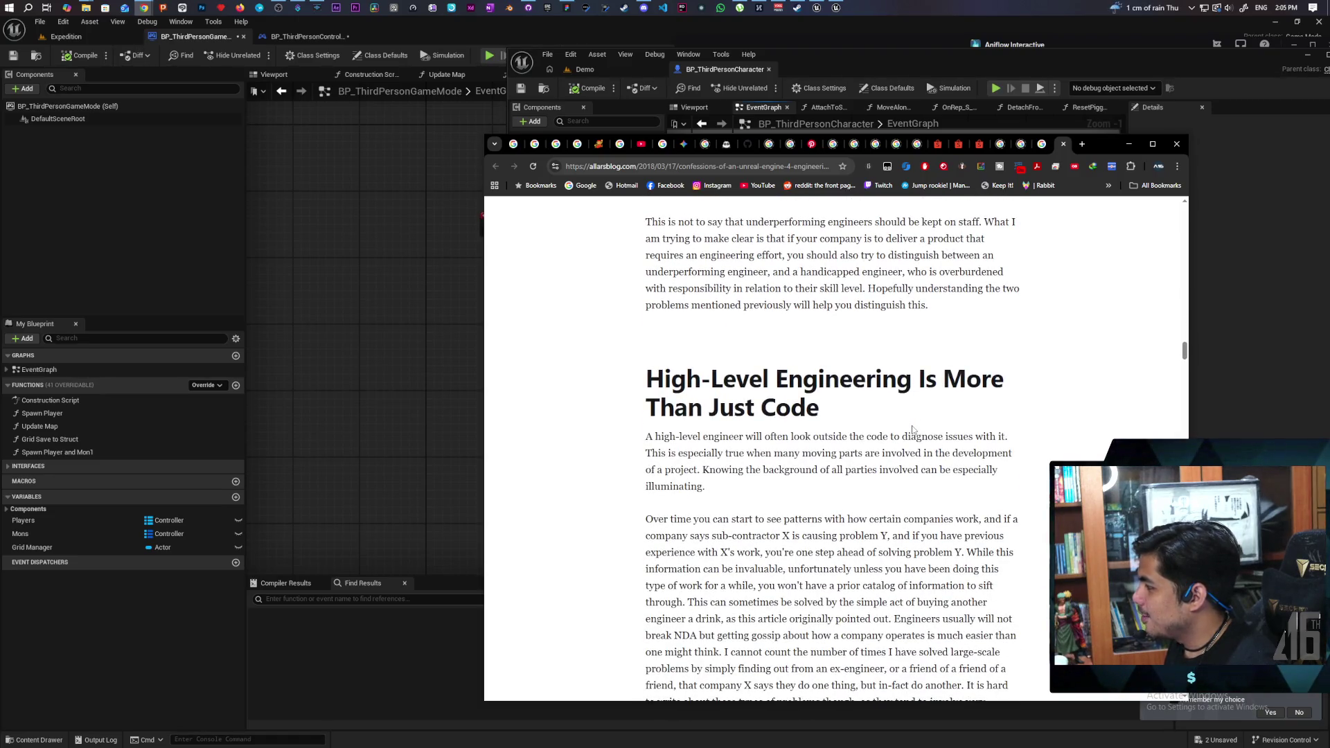
pyautogui.scroll(-15, 913, 431)
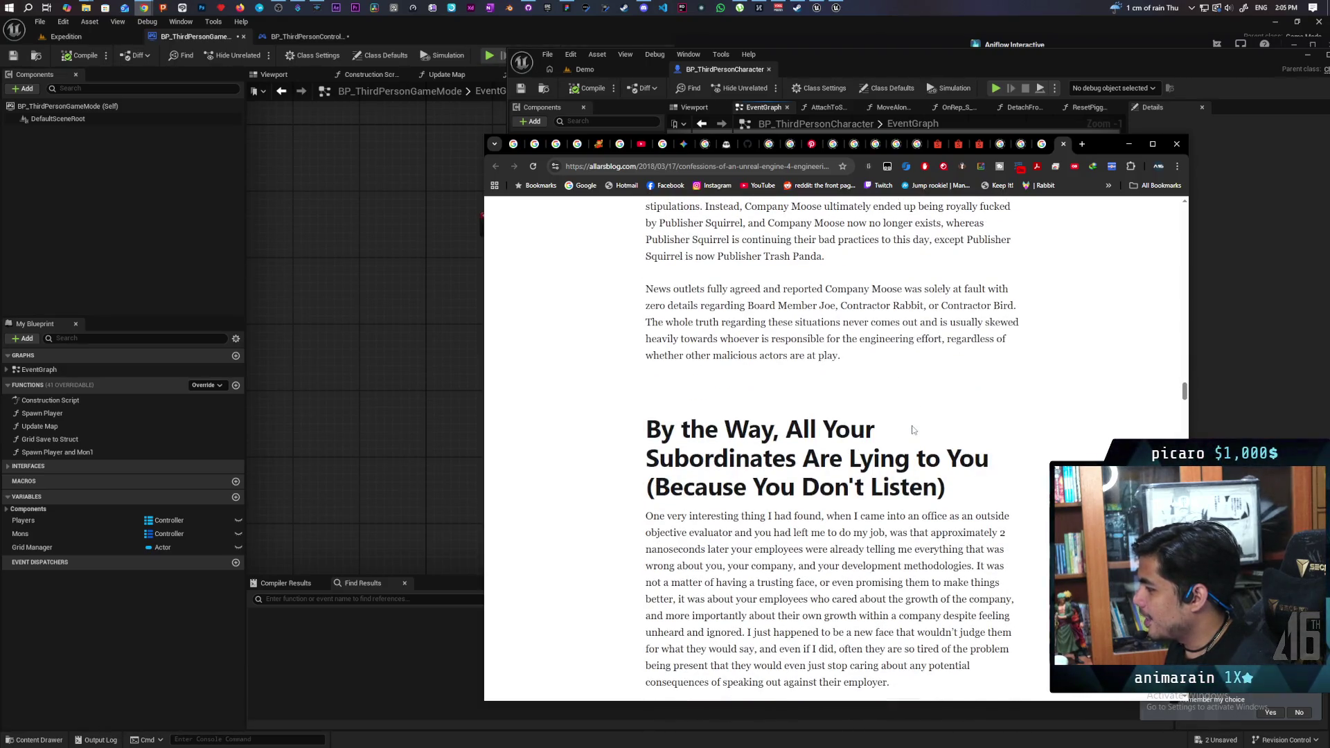
pyautogui.scroll(-2, 913, 430)
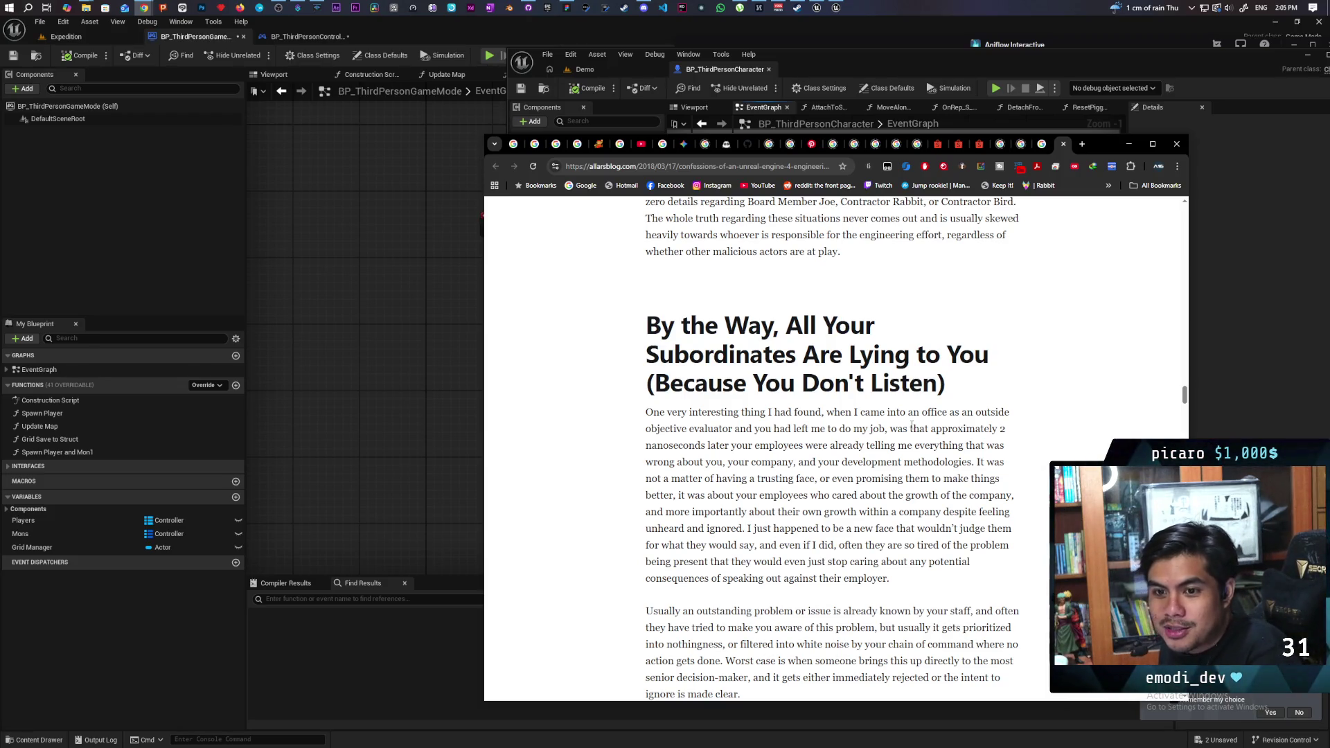
pyautogui.scroll(-10, 912, 425)
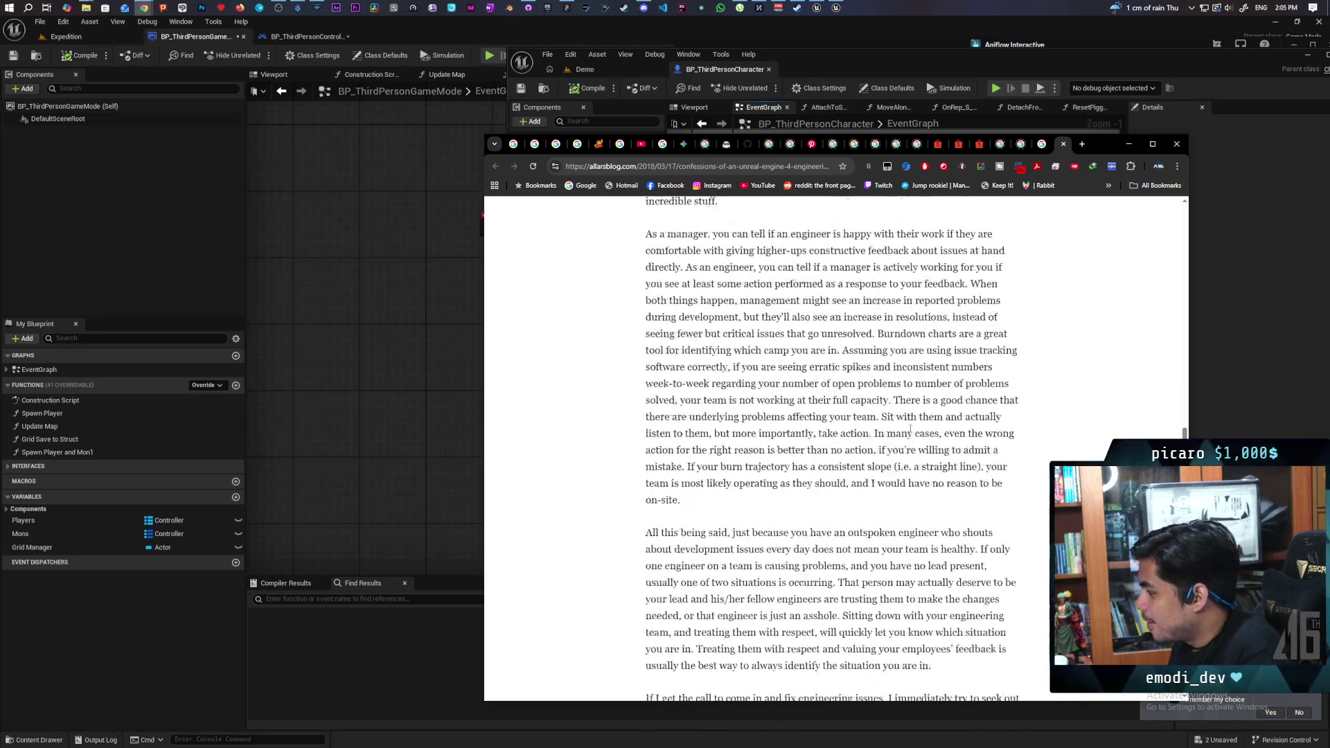
pyautogui.scroll(-7, 911, 428)
pyautogui.scroll(-8, 911, 425)
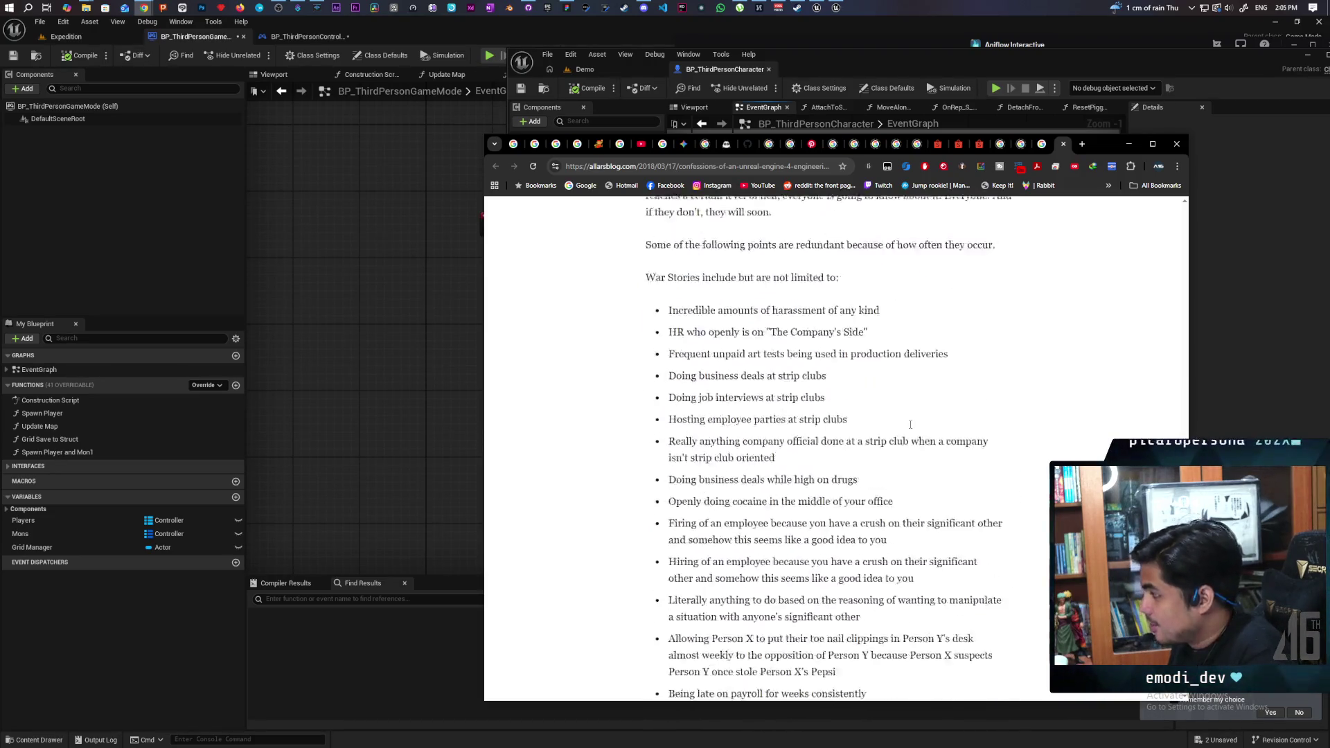
pyautogui.scroll(2, 910, 424)
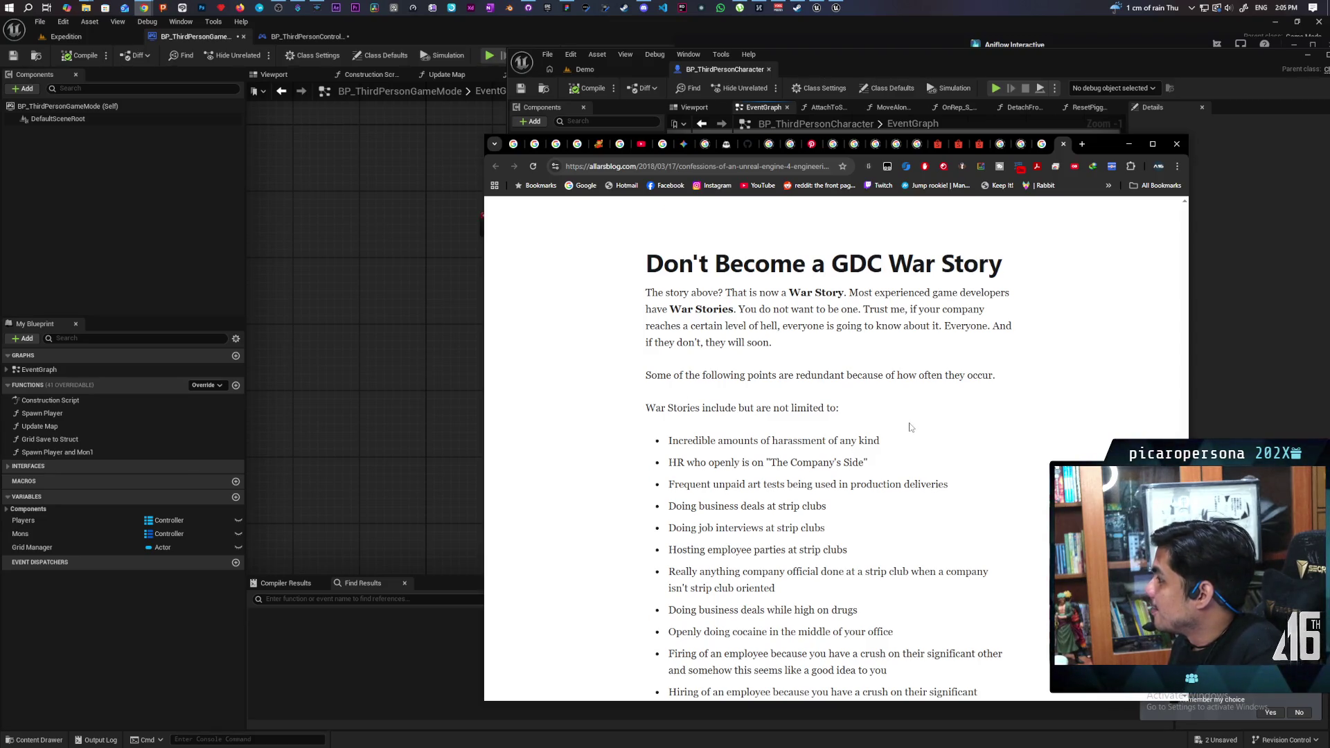
pyautogui.scroll(-10, 912, 427)
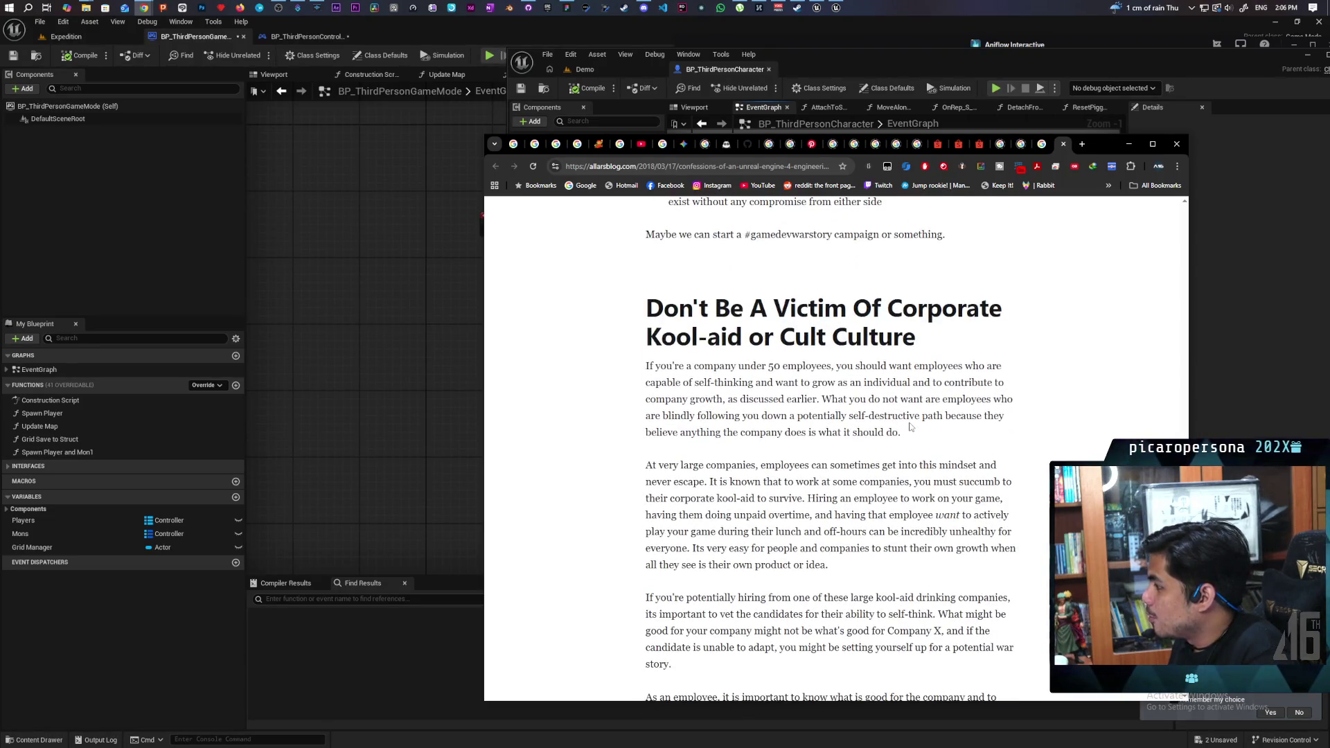
pyautogui.scroll(-7, 911, 427)
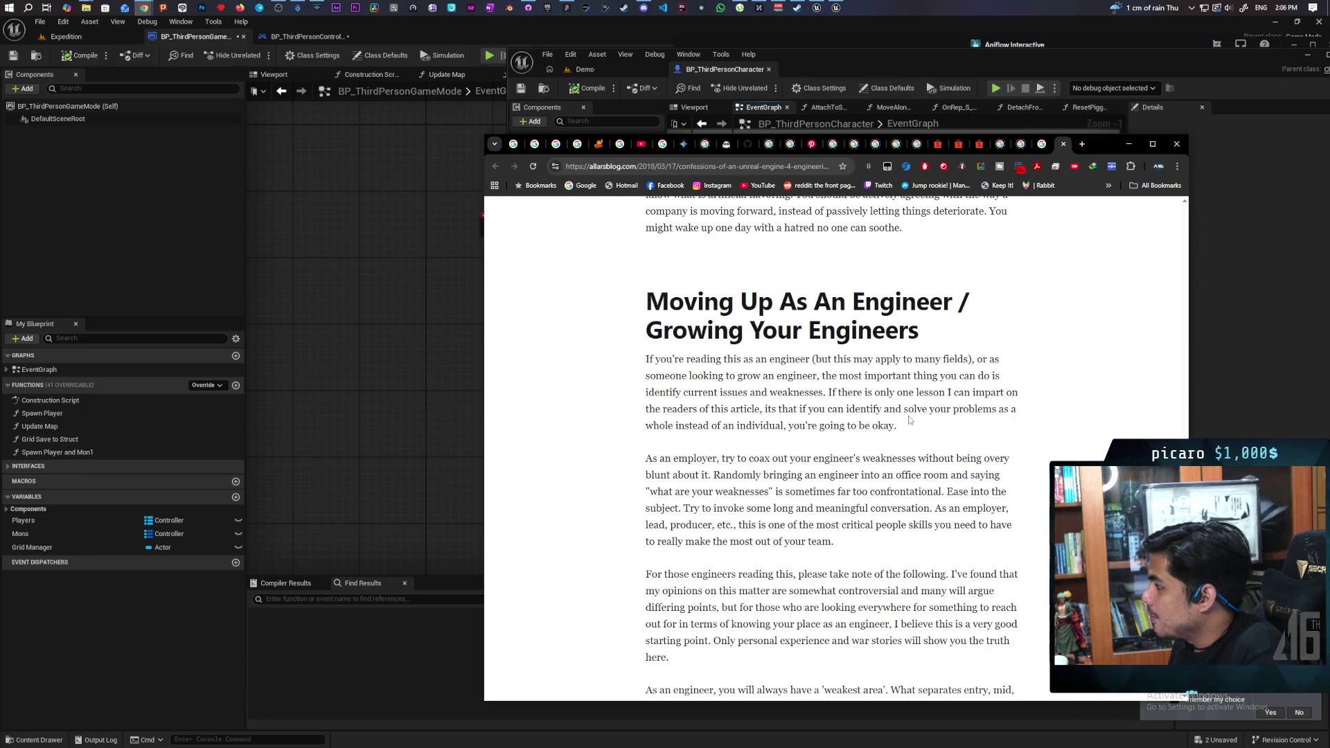
pyautogui.scroll(-15, 908, 416)
pyautogui.scroll(-8, 910, 419)
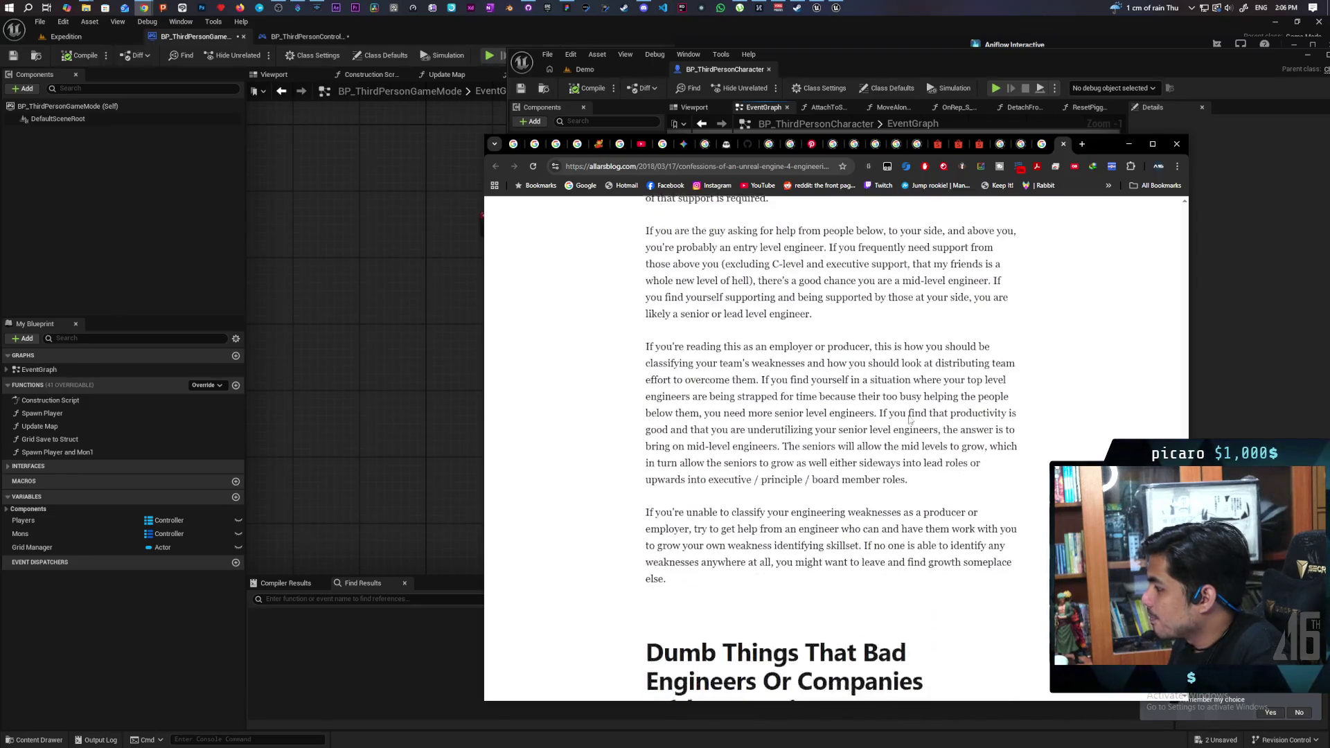
pyautogui.scroll(-1, 910, 420)
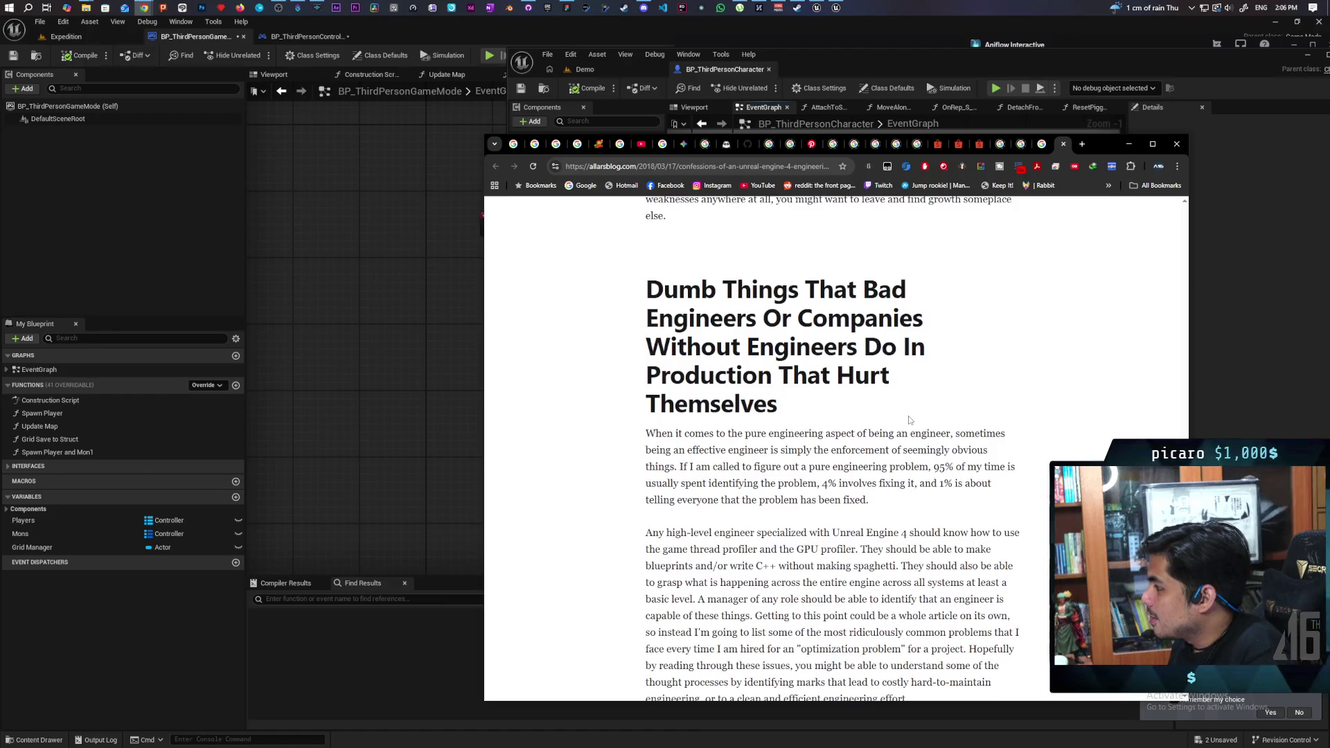